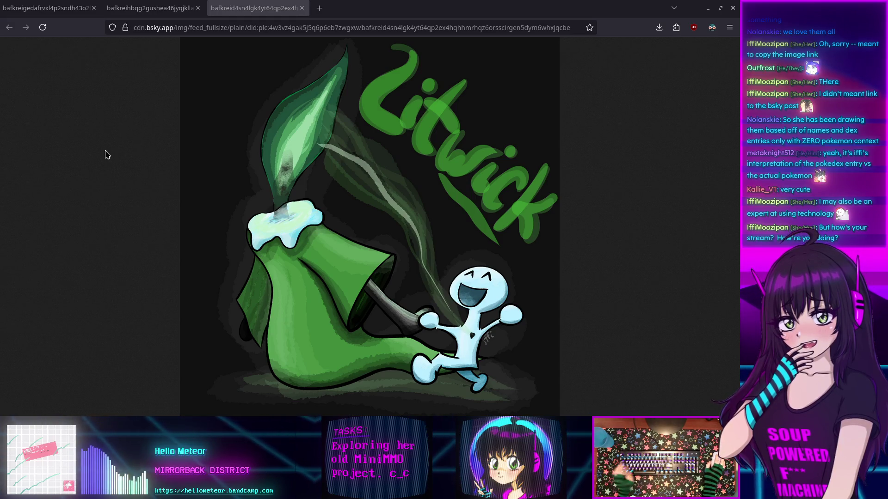
# Look over the Deoxys and Litwick drawings, then close both tabs and the Firefox window.
pyautogui.click(126, 10)
pyautogui.click(51, 13)
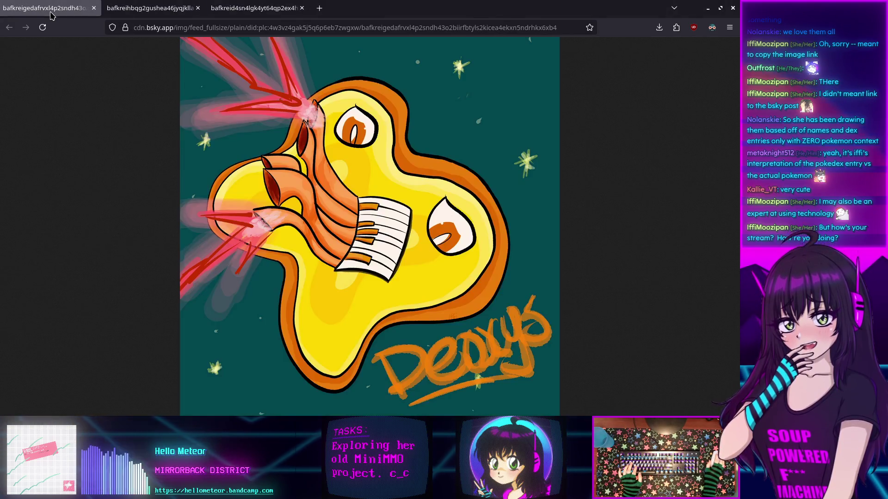
pyautogui.click(254, 9)
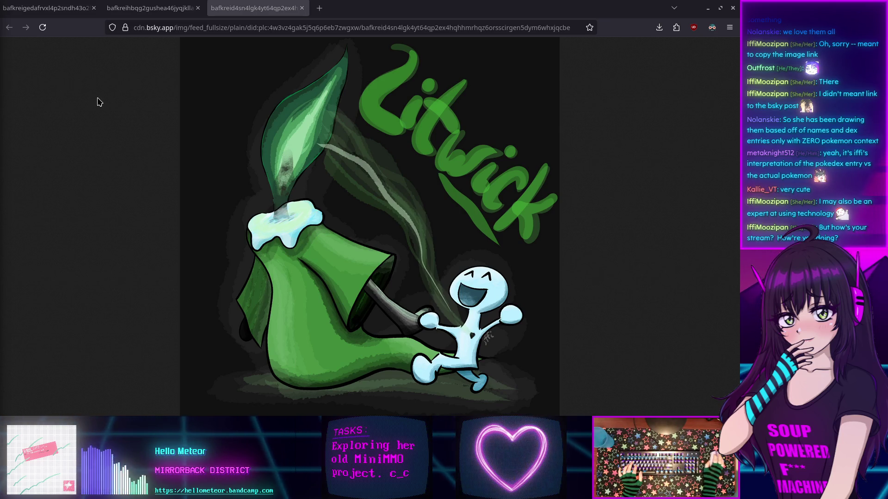
pyautogui.hotkey('ctrl', 'w')
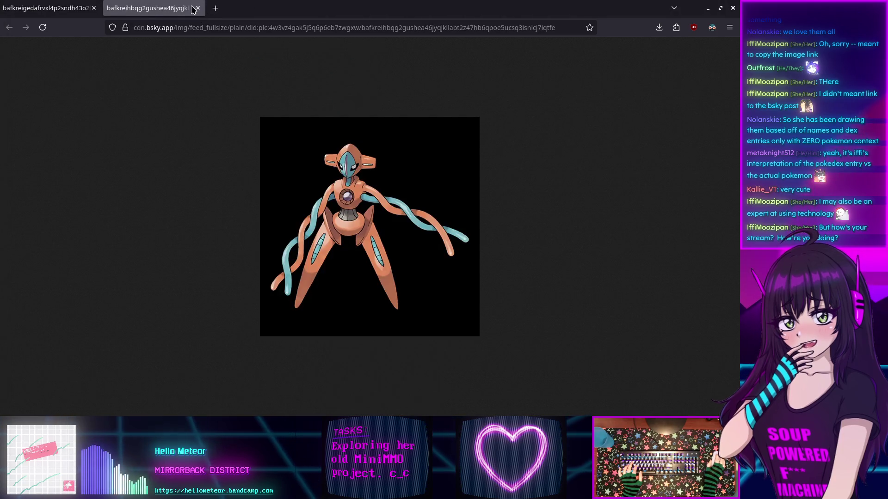
pyautogui.hotkey('ctrl', 'w')
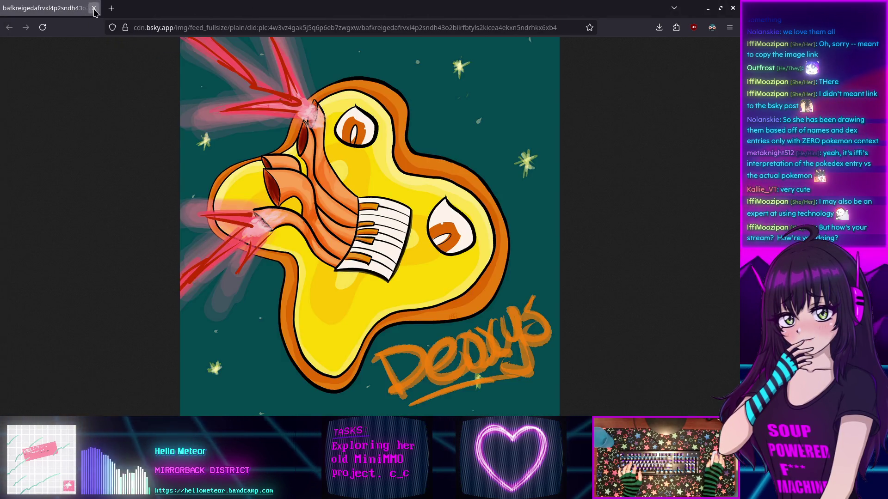
pyautogui.hotkey('ctrl', 'w')
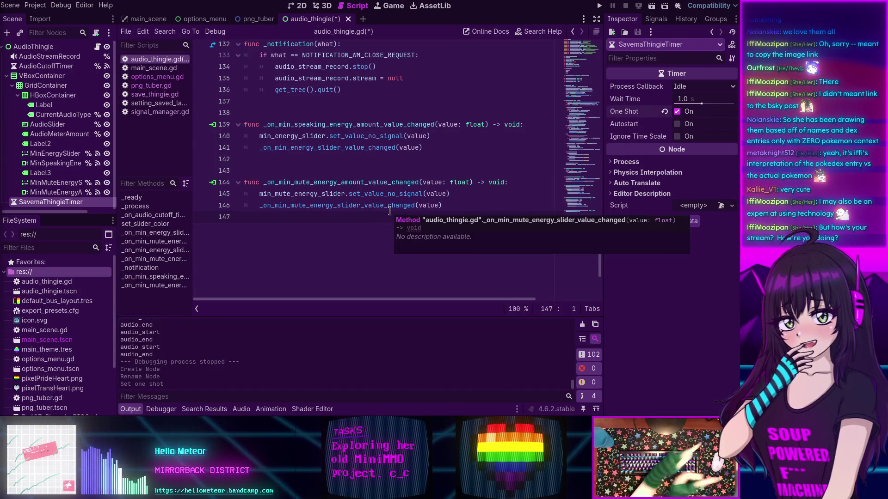
# Run the PNGtuber at 1024x768 window size, hide and reshow its options overlay, then stop it.
pyautogui.press('F5')
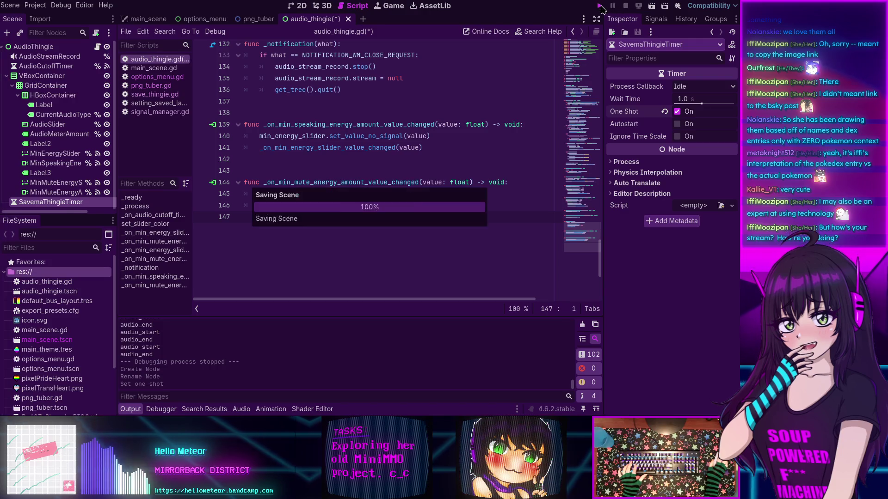
pyautogui.click(296, 161)
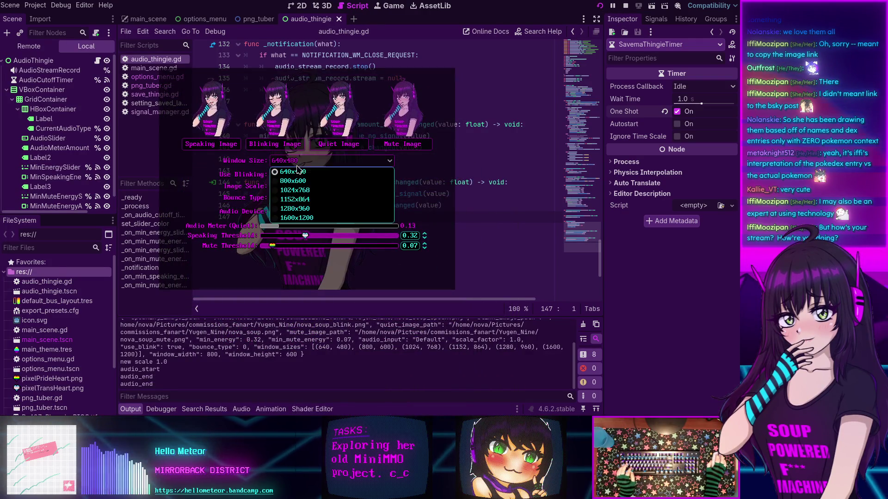
pyautogui.click(296, 192)
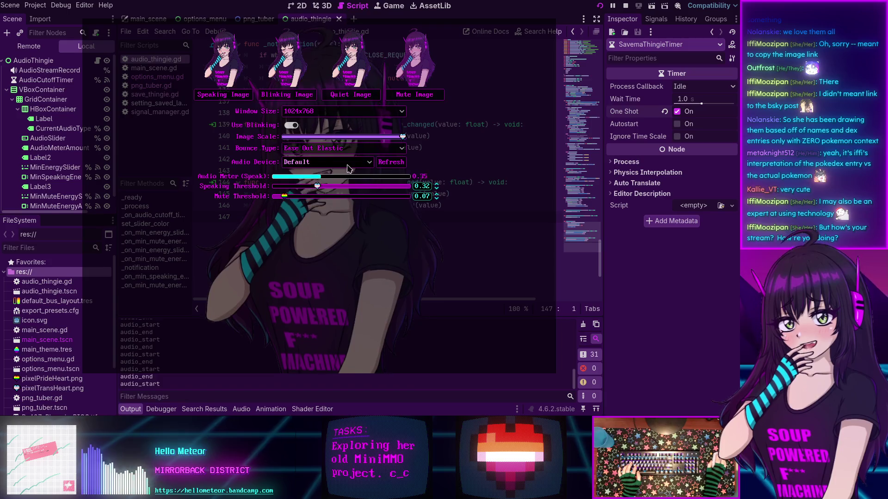
pyautogui.press('Escape')
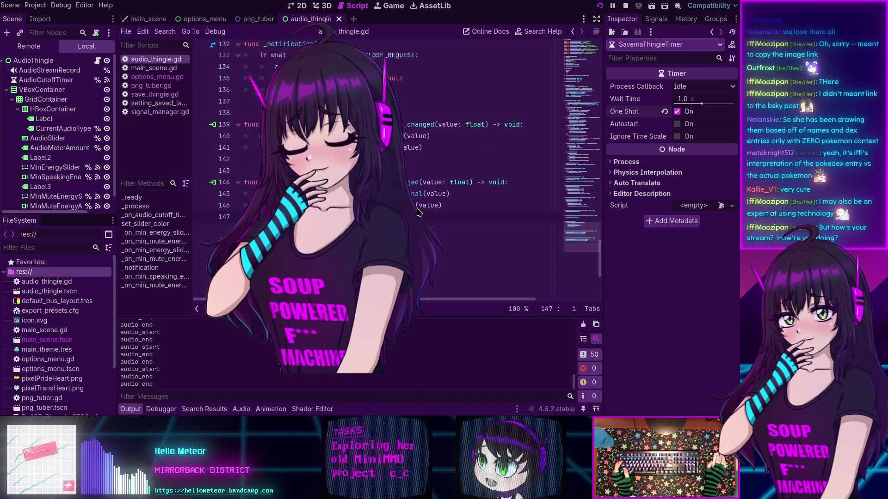
pyautogui.press('Escape')
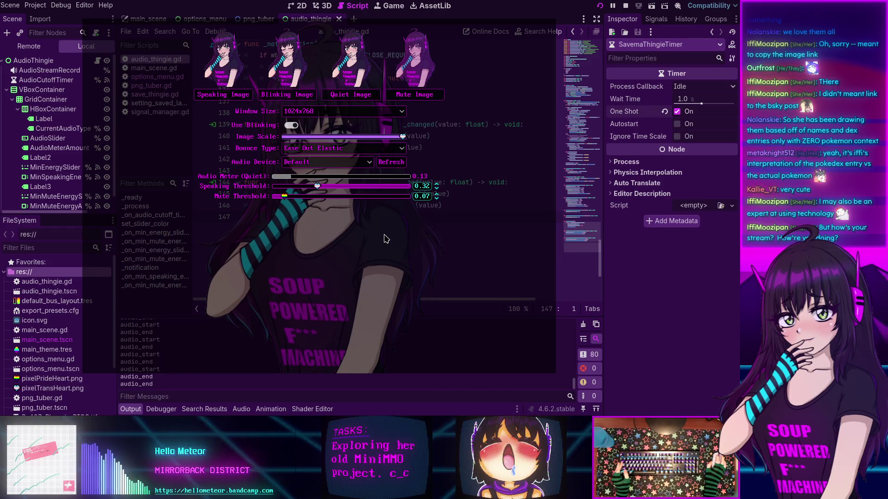
pyautogui.click(624, 6)
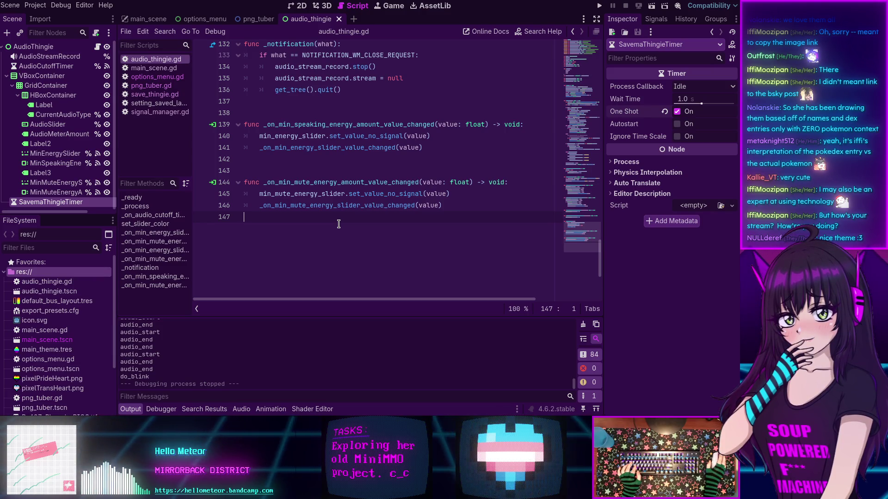
# Check the set_value_no_signal documentation, then minimize the Godot editor.
pyautogui.moveTo(368, 192)
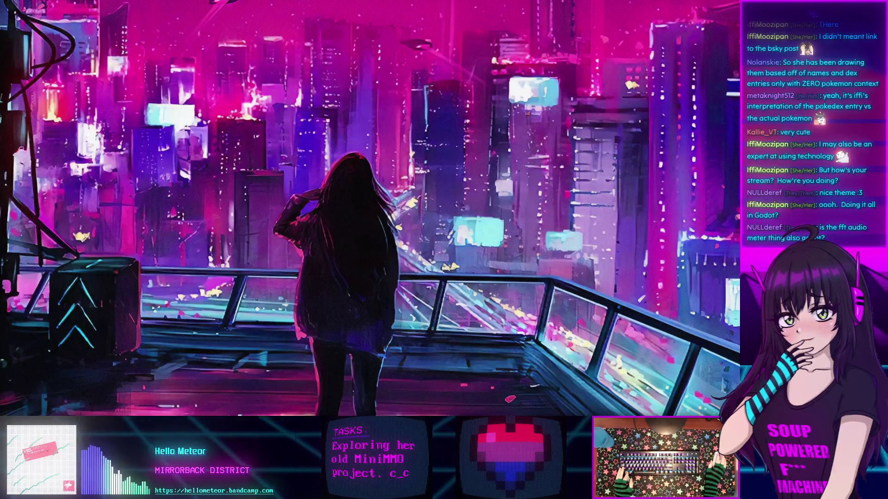
# Move the Tasks settings window and the chat overlay into place.
pyautogui.moveTo(359, 268)
pyautogui.mouseDown()
pyautogui.moveTo(373, 255)
pyautogui.moveTo(365, 240)
pyautogui.mouseUp()
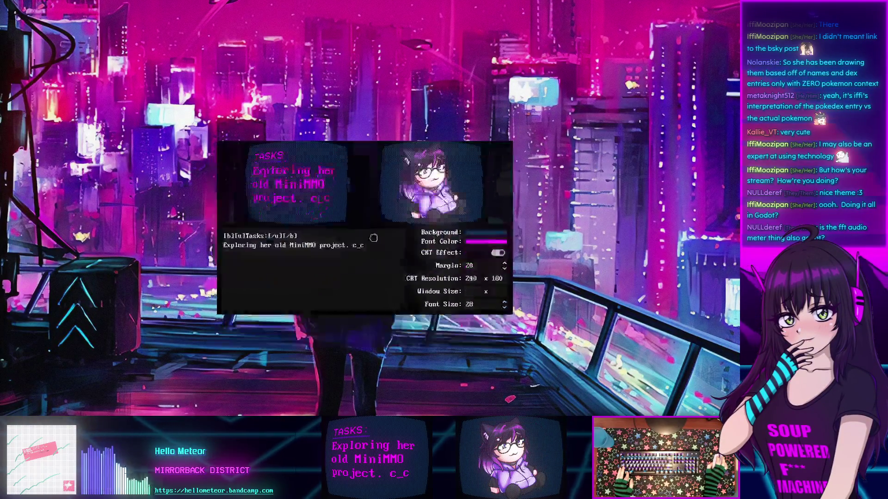
pyautogui.moveTo(173, 218)
pyautogui.mouseDown()
pyautogui.moveTo(246, 144)
pyautogui.moveTo(255, 216)
pyautogui.mouseUp()
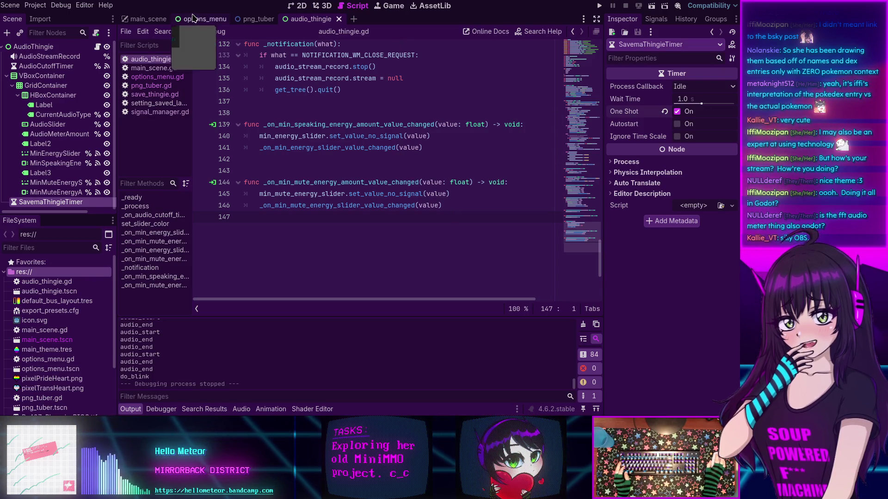
# Reposition the Godot editor and music player windows, then collapse the output panel with Ctrl+J.
pyautogui.moveTo(314, 9)
pyautogui.mouseDown()
pyautogui.moveTo(248, 146)
pyautogui.moveTo(113, 147)
pyautogui.moveTo(111, 463)
pyautogui.mouseUp()
pyautogui.moveTo(175, 439)
pyautogui.mouseDown()
pyautogui.moveTo(211, 170)
pyautogui.moveTo(261, 150)
pyautogui.mouseUp()
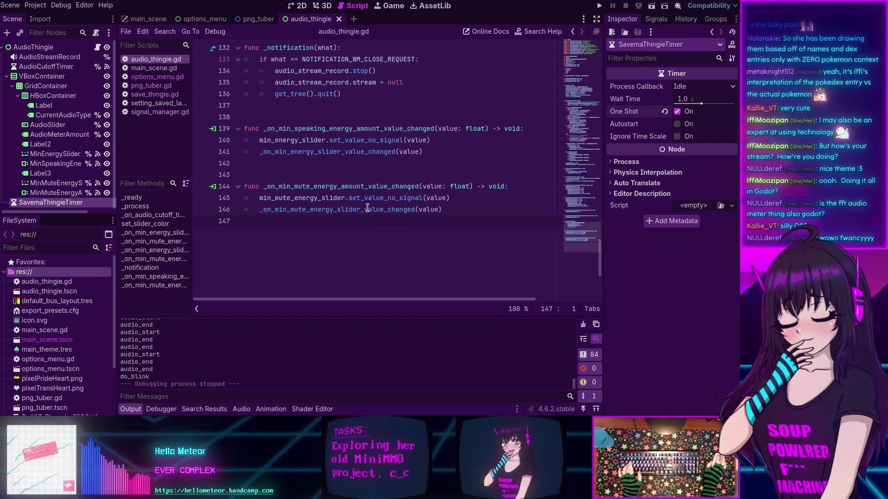
pyautogui.moveTo(350, 209)
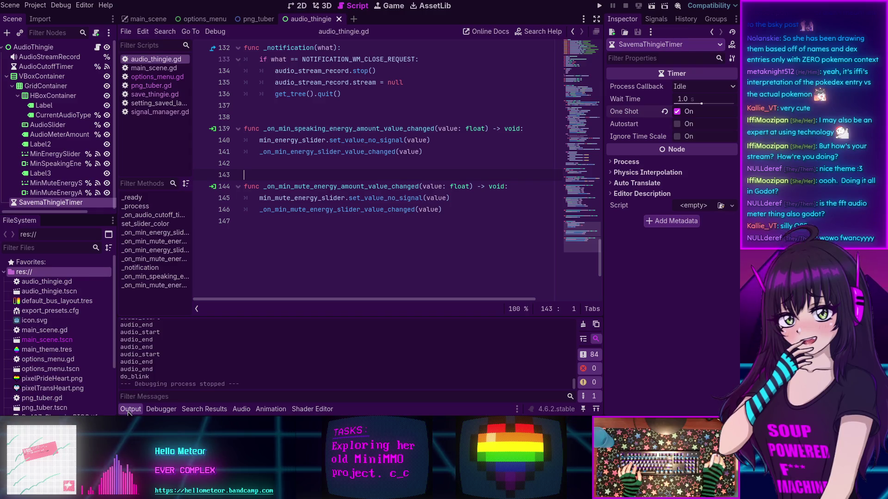
pyautogui.hotkey('ctrl', 'j')
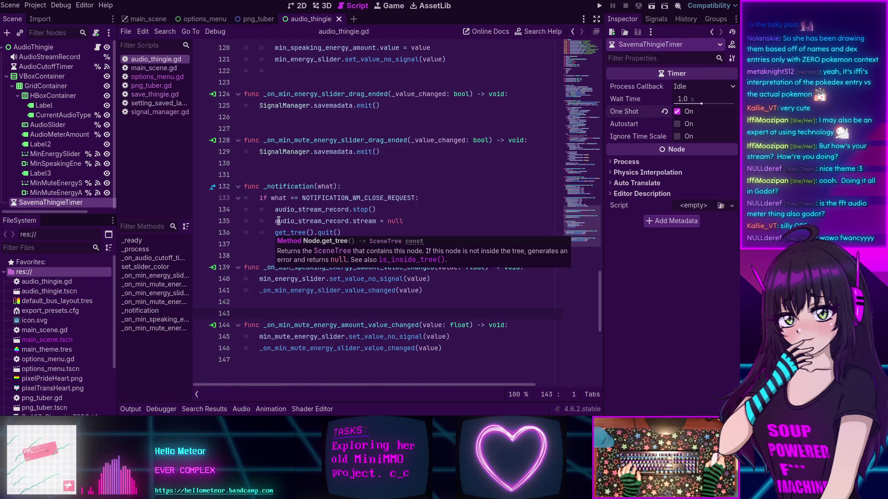
pyautogui.scroll(2, 275, 222)
pyautogui.scroll(8, 277, 216)
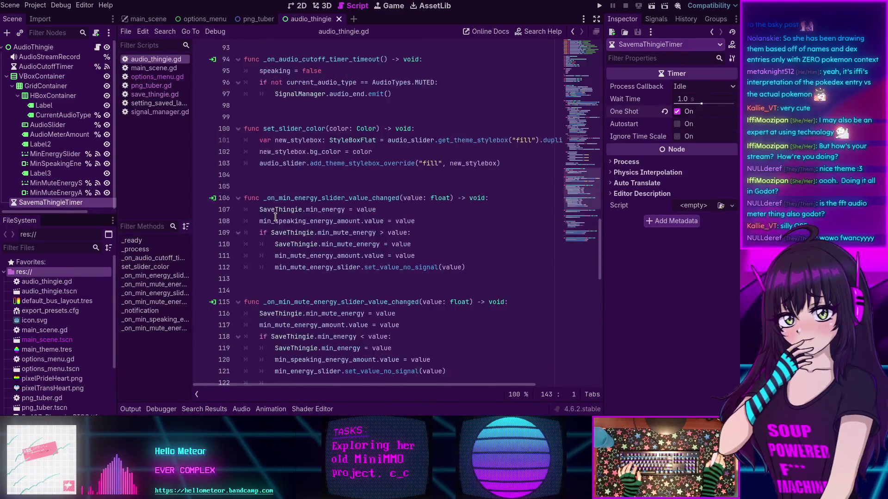
pyautogui.scroll(-6, 276, 216)
pyautogui.scroll(-3, 277, 216)
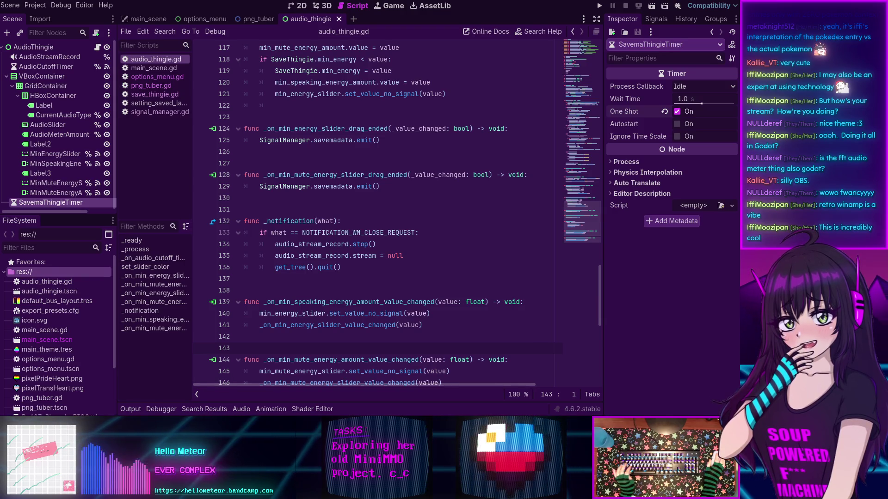
pyautogui.moveTo(345, 230)
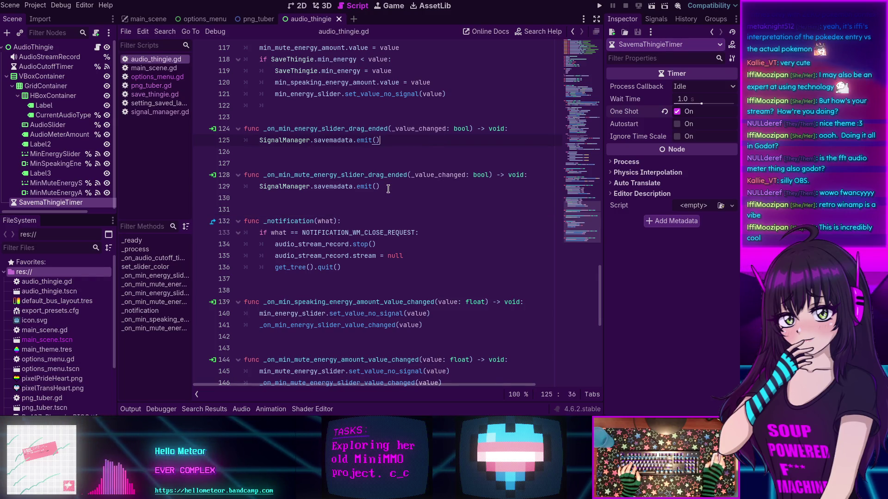
pyautogui.scroll(-2, 367, 207)
pyautogui.scroll(3, 368, 207)
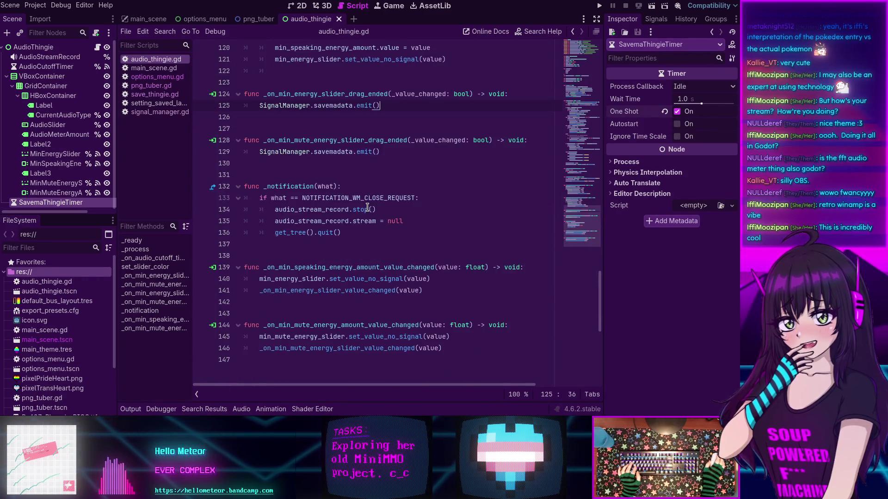
pyautogui.scroll(-2, 367, 207)
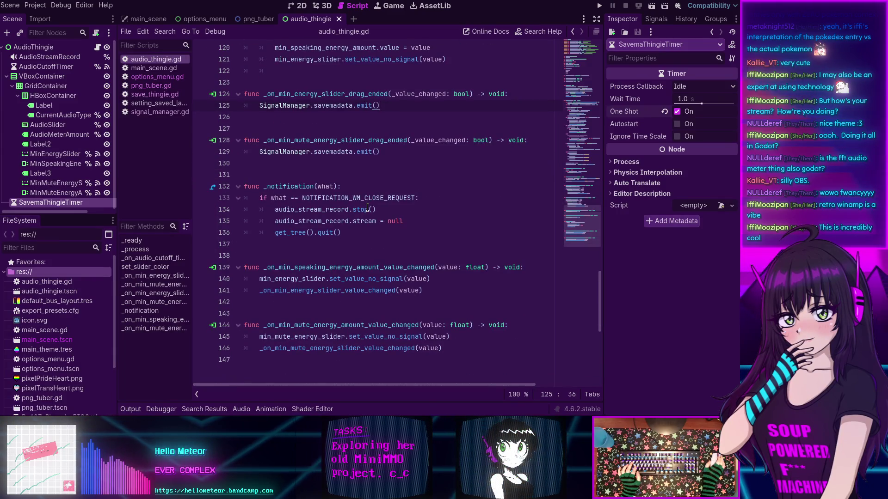
# Copy SignalManager.savemadata.emit() into the speaking-threshold value-changed handler and save the script.
pyautogui.click(599, 6)
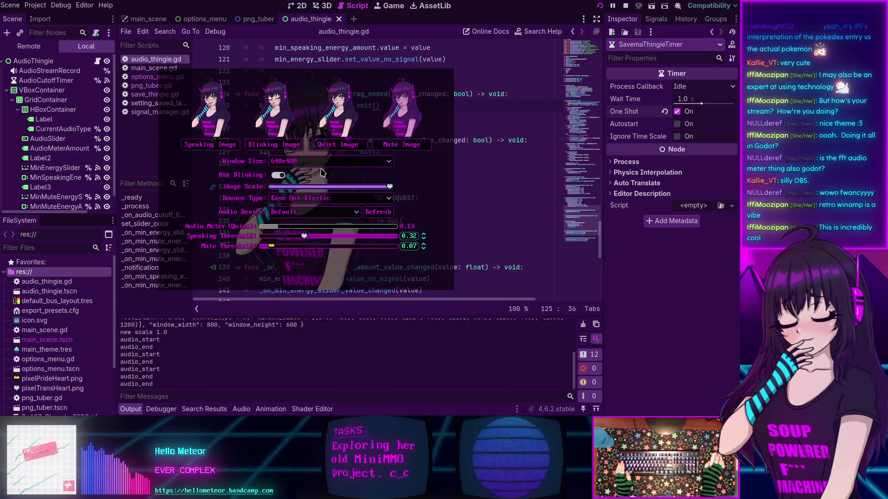
pyautogui.press('F8')
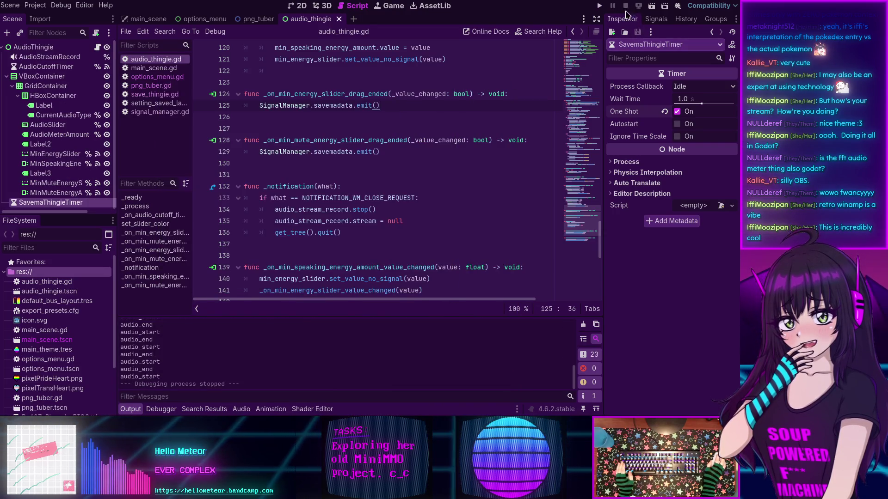
pyautogui.moveTo(388, 152); pyautogui.dragTo(257, 152)
pyautogui.hotkey('ctrl', 'c')
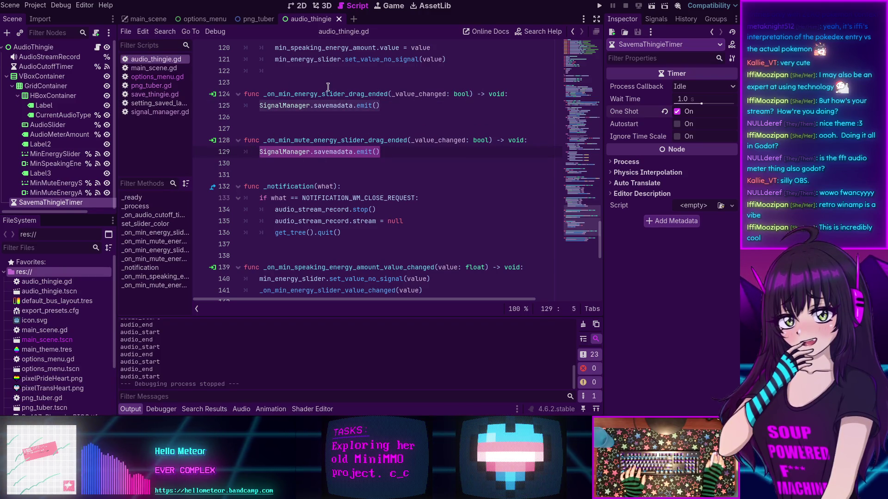
pyautogui.scroll(-3, 345, 148)
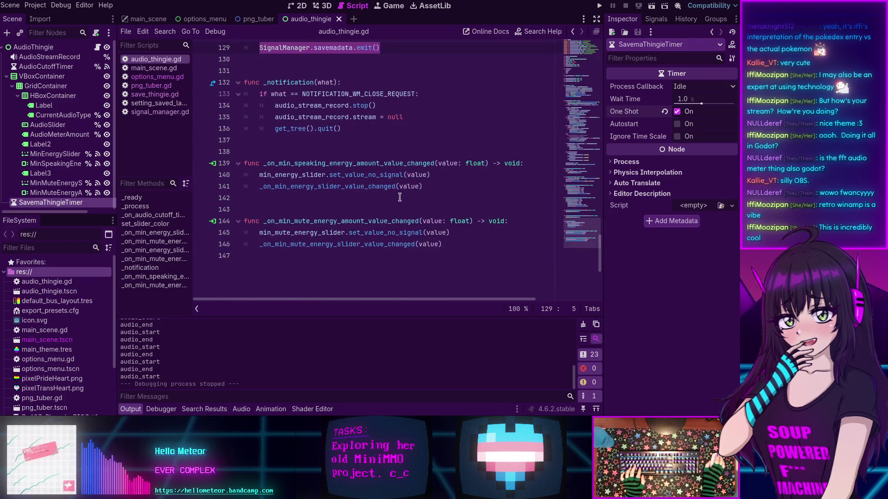
pyautogui.click(431, 183)
pyautogui.press('Return')
pyautogui.hotkey('ctrl', 'v')
pyautogui.hotkey('ctrl', 's')
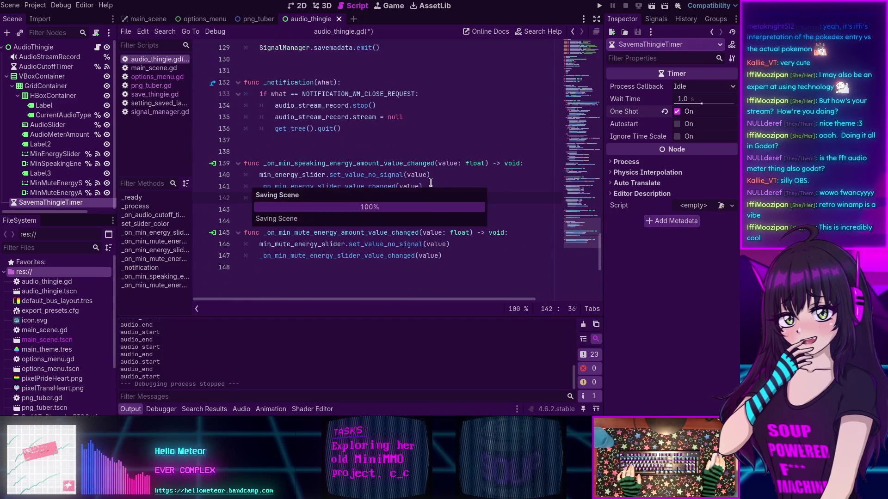
# Run the app at 1024x768 and nudge the Speaking Threshold between 0.32 and 0.33 to test syncing.
pyautogui.click(602, 7)
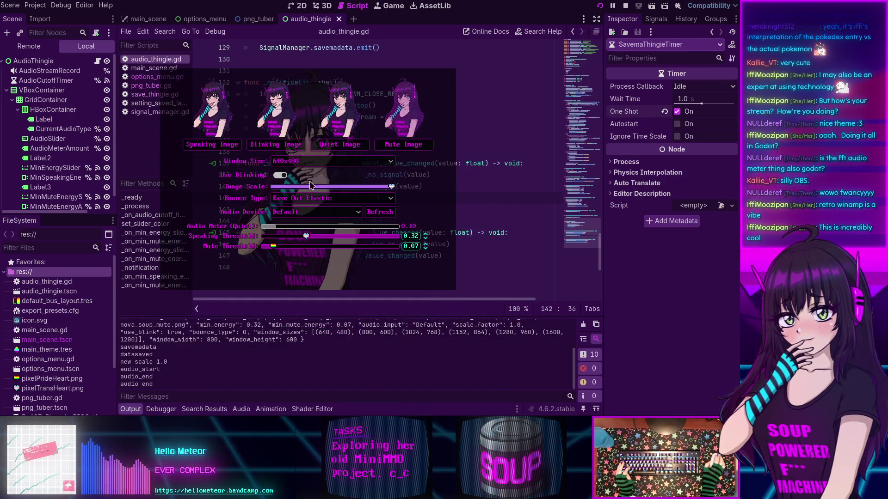
pyautogui.click(324, 161)
pyautogui.click(298, 194)
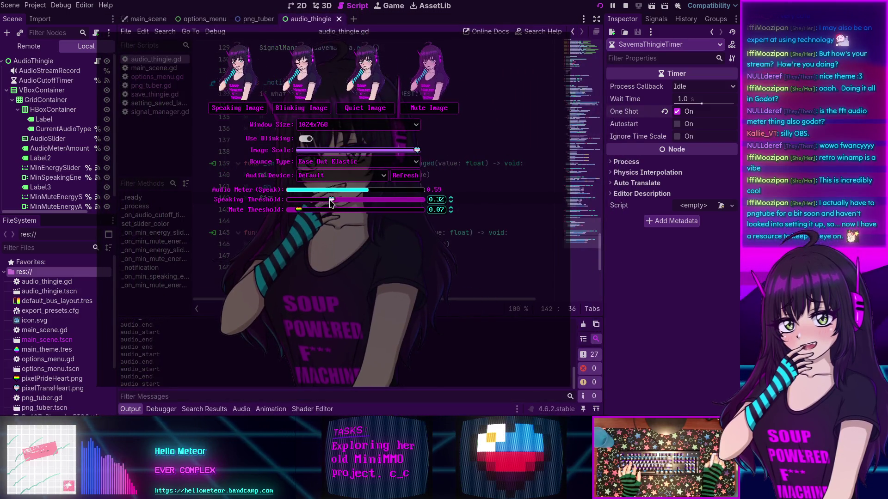
pyautogui.click(451, 198)
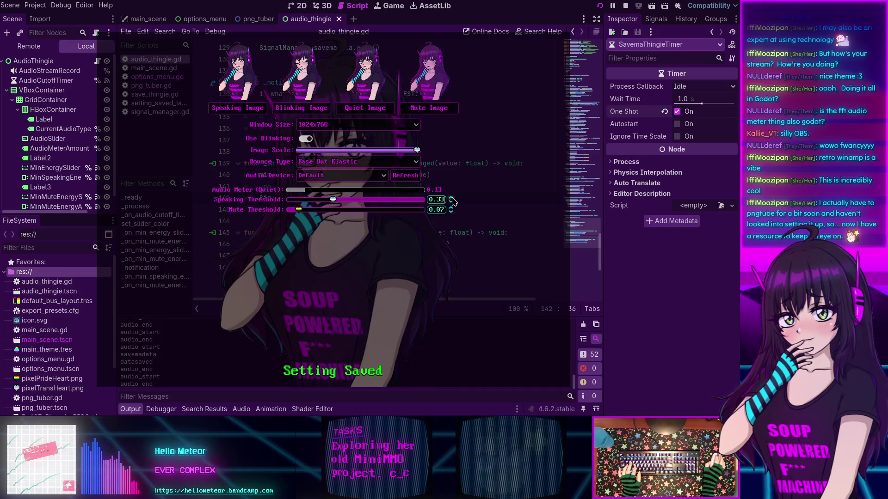
pyautogui.click(451, 203)
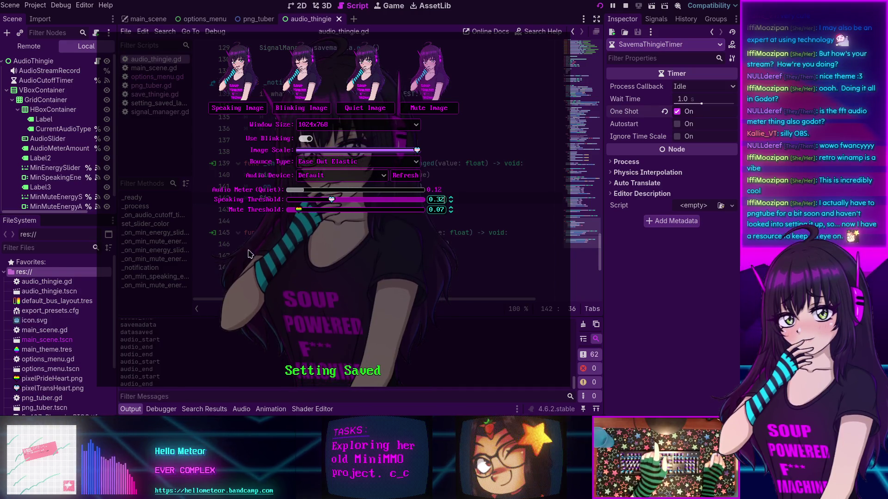
pyautogui.click(451, 199)
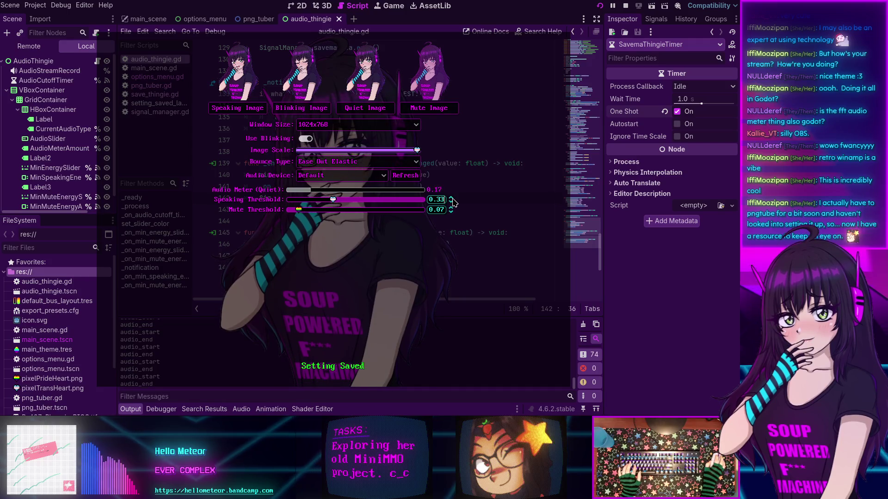
pyautogui.moveTo(333, 199)
pyautogui.mouseDown()
pyautogui.moveTo(370, 201)
pyautogui.moveTo(320, 211)
pyautogui.moveTo(328, 204)
pyautogui.mouseUp()
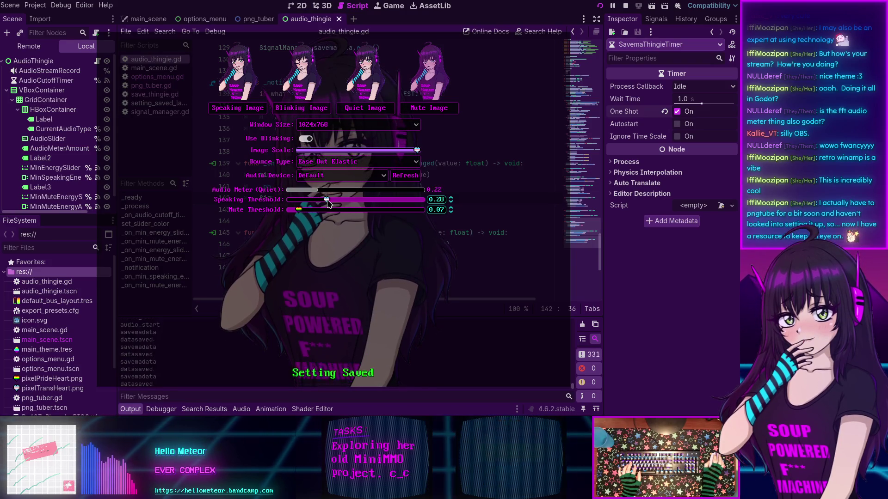
# Close the running game and relaunch it, loading the saved 0.3 and 0.07 thresholds.
pyautogui.hotkey('alt', 'F4')
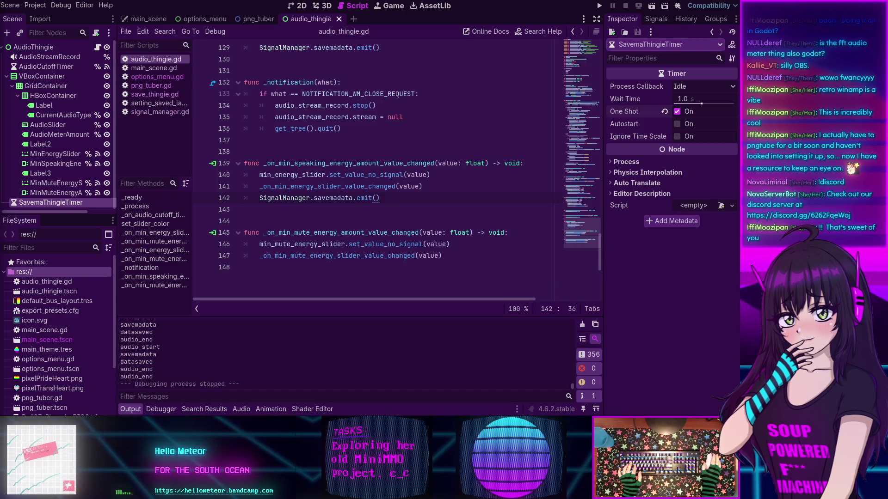
pyautogui.click(327, 273)
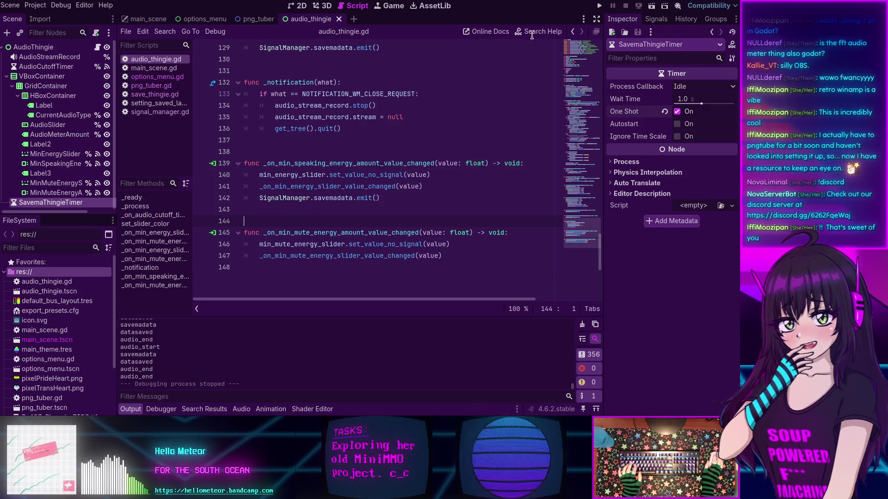
pyautogui.press('F5')
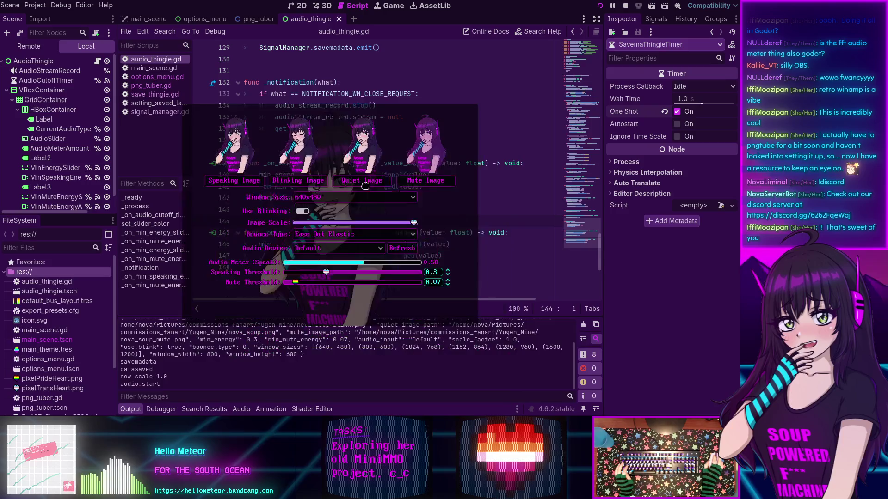
# Set the window to 800x600, toggle blinking, shrink image scale, keep Ease Out Elastic and Default device.
pyautogui.click(365, 191)
pyautogui.click(350, 200)
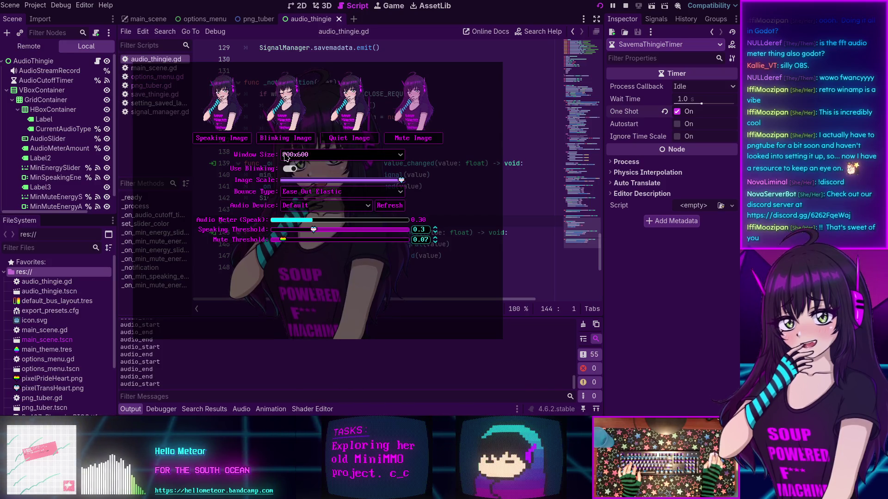
pyautogui.doubleClick(290, 168)
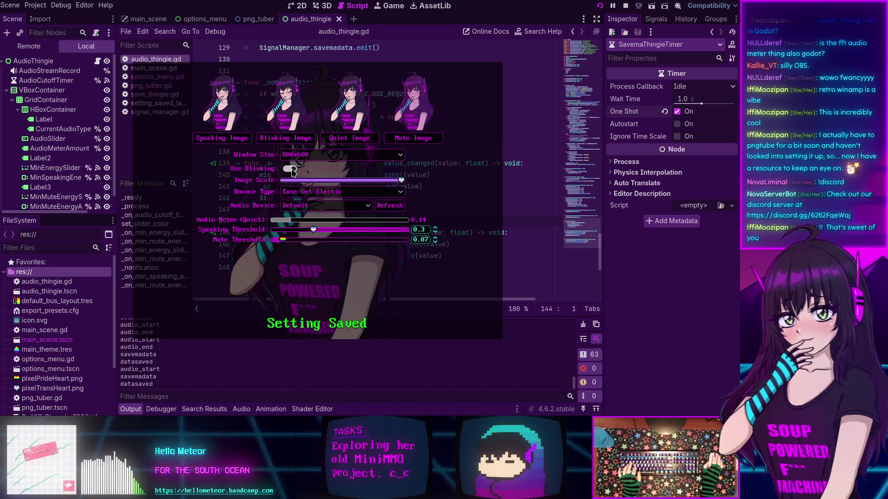
pyautogui.moveTo(400, 181); pyautogui.dragTo(363, 180)
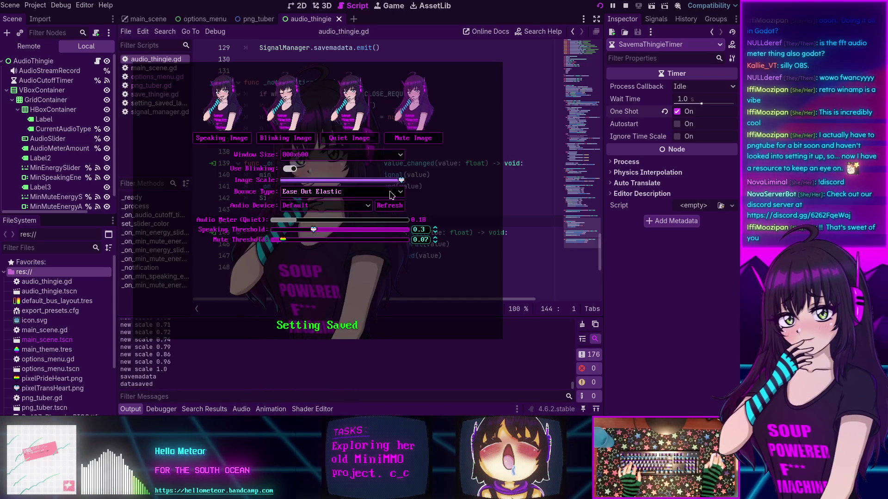
pyautogui.click(391, 194)
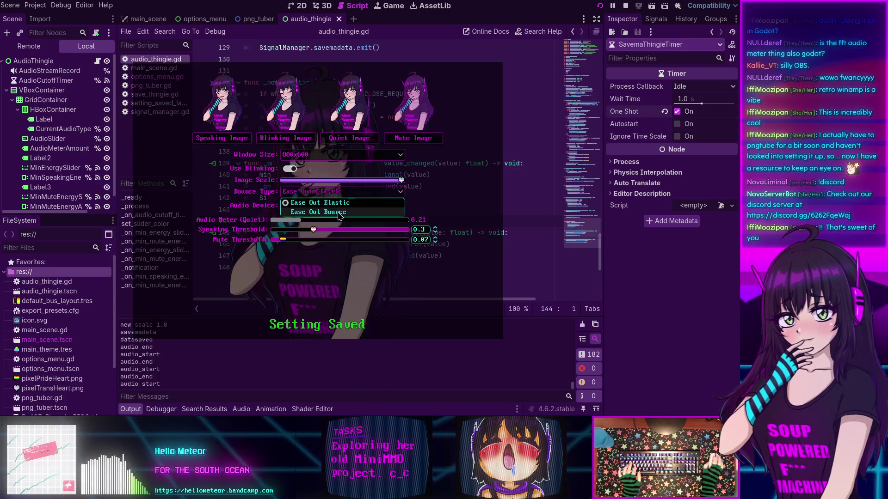
pyautogui.click(331, 204)
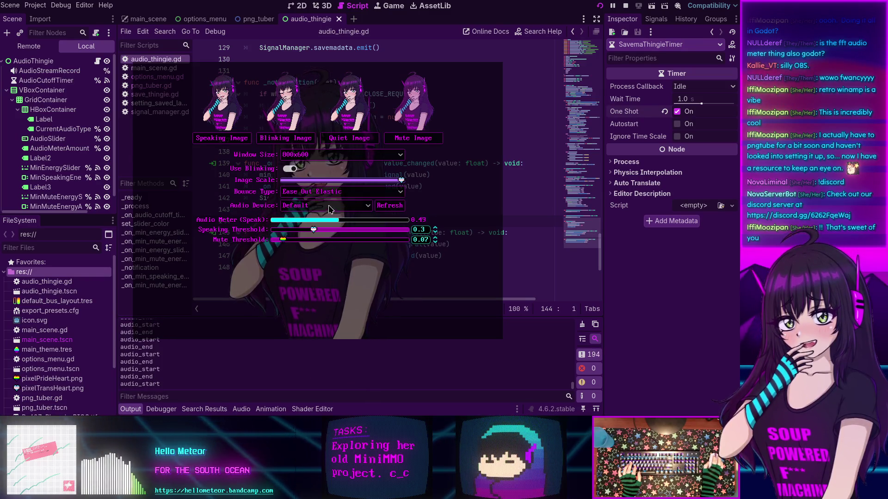
pyautogui.click(309, 207)
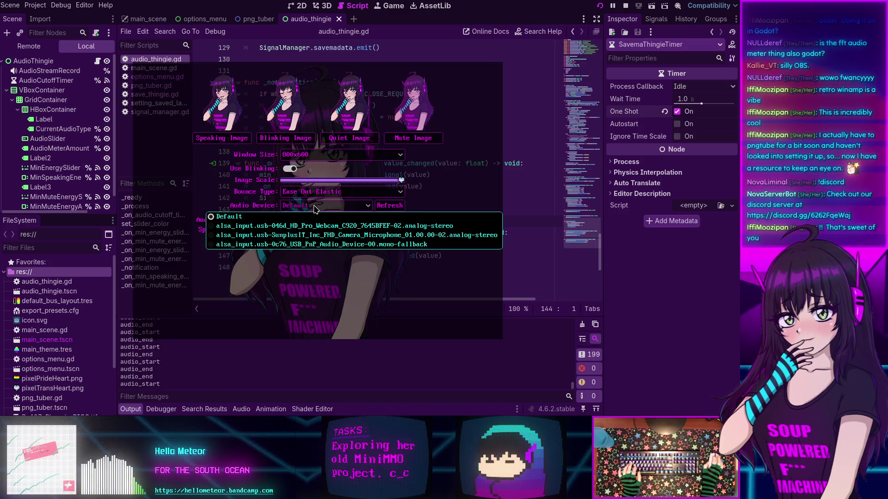
pyautogui.click(300, 216)
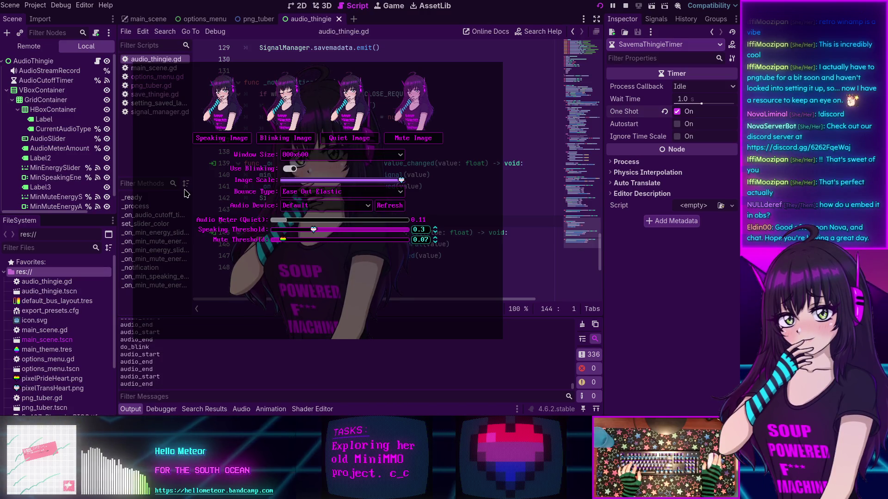
# Close the options overlay and drag the avatar window to a new spot.
pyautogui.click(164, 183)
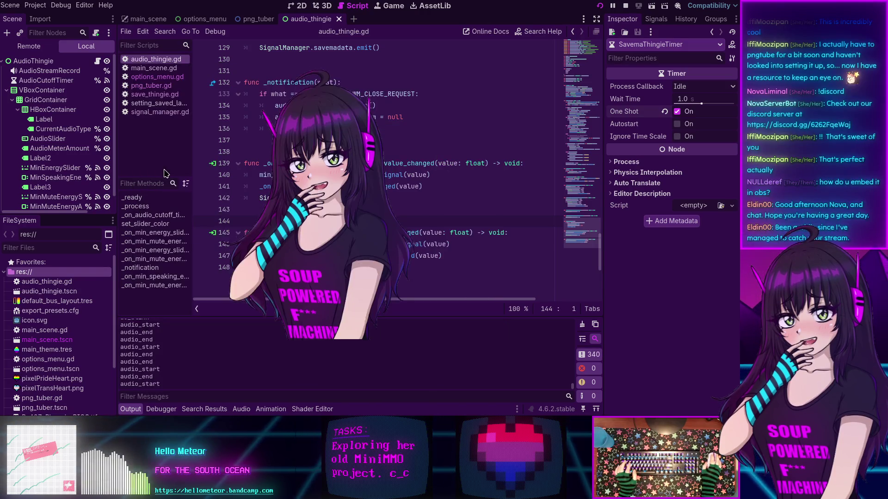
pyautogui.moveTo(309, 183)
pyautogui.mouseDown()
pyautogui.moveTo(254, 228)
pyautogui.moveTo(321, 220)
pyautogui.moveTo(362, 243)
pyautogui.moveTo(339, 235)
pyautogui.mouseUp()
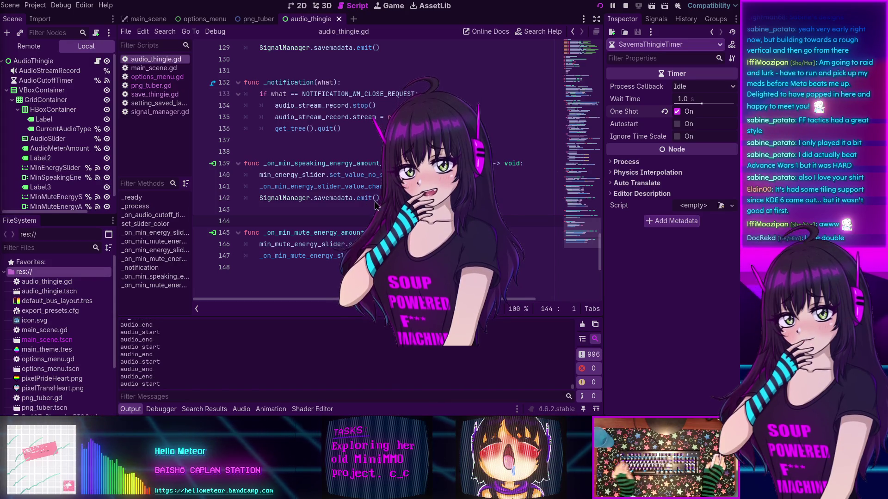
# Close the running app, delete the duplicate savemadata emit line, then save and relaunch with F5.
pyautogui.moveTo(449, 246)
pyautogui.mouseDown()
pyautogui.moveTo(451, 232)
pyautogui.moveTo(377, 319)
pyautogui.mouseUp()
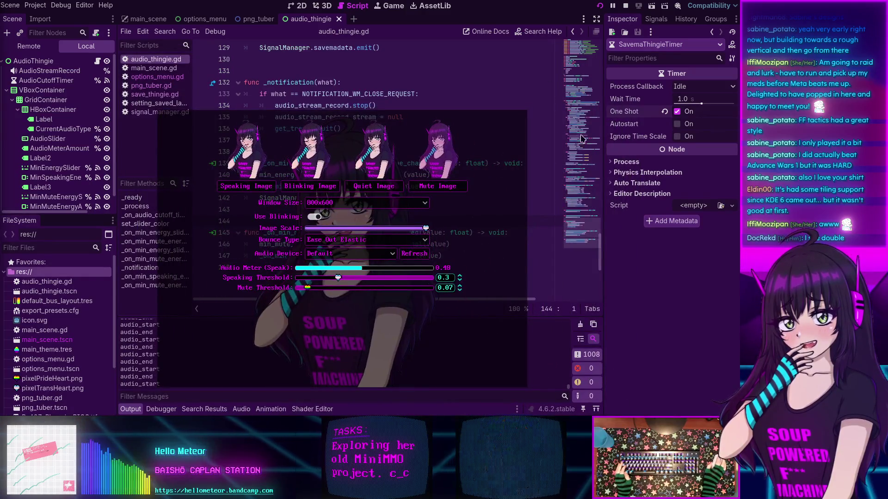
pyautogui.hotkey('alt', 'F4')
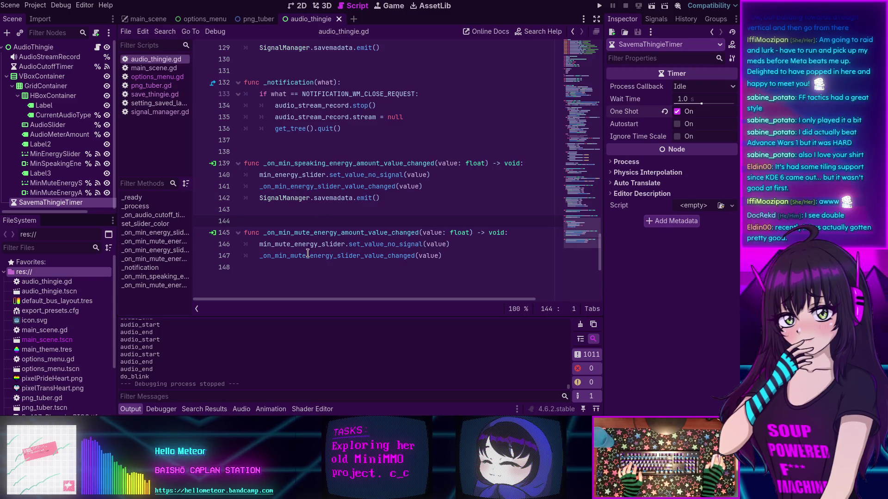
pyautogui.moveTo(380, 200); pyautogui.dragTo(260, 204)
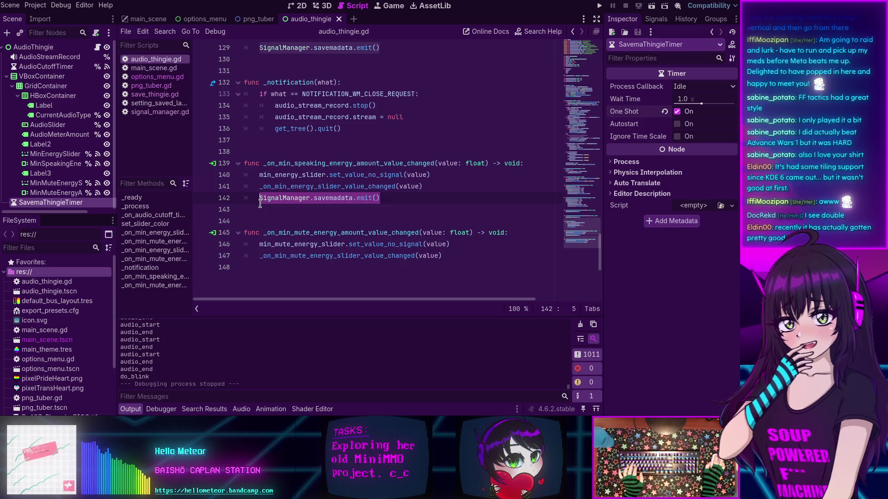
pyautogui.press('BackSpace')
pyautogui.press('BackSpace')
pyautogui.press('BackSpace')
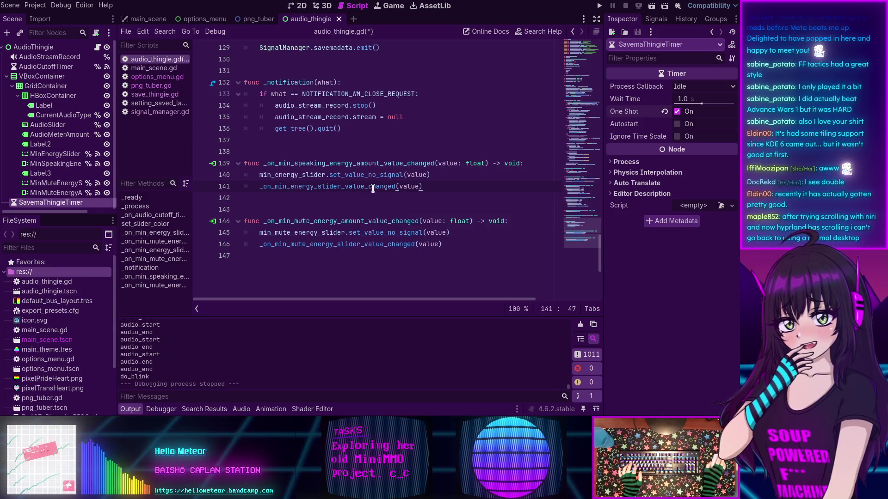
pyautogui.press('F5')
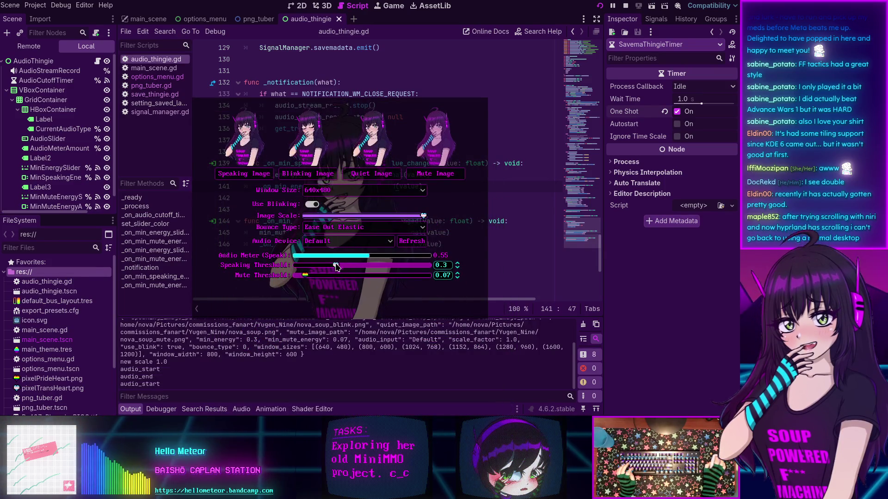
# Drag the Speaking Threshold up to about 0.5 and back down, then stop the running game.
pyautogui.moveTo(334, 265); pyautogui.dragTo(360, 266)
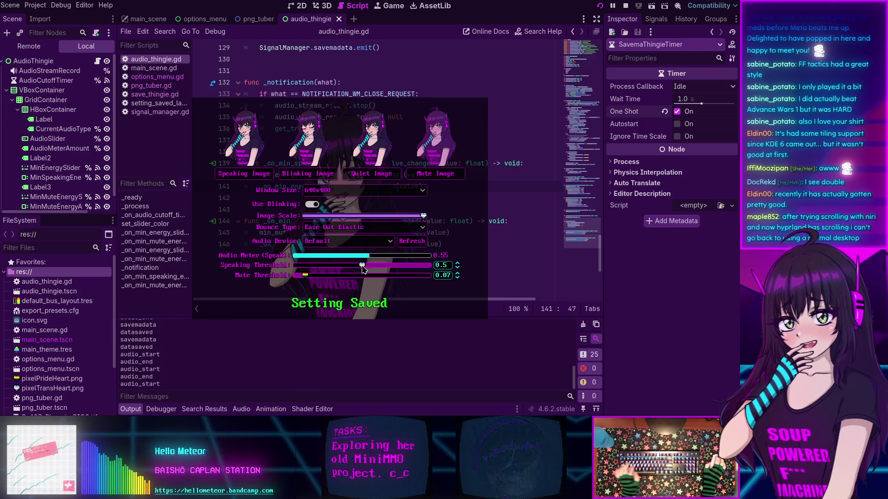
pyautogui.moveTo(359, 266); pyautogui.dragTo(339, 270)
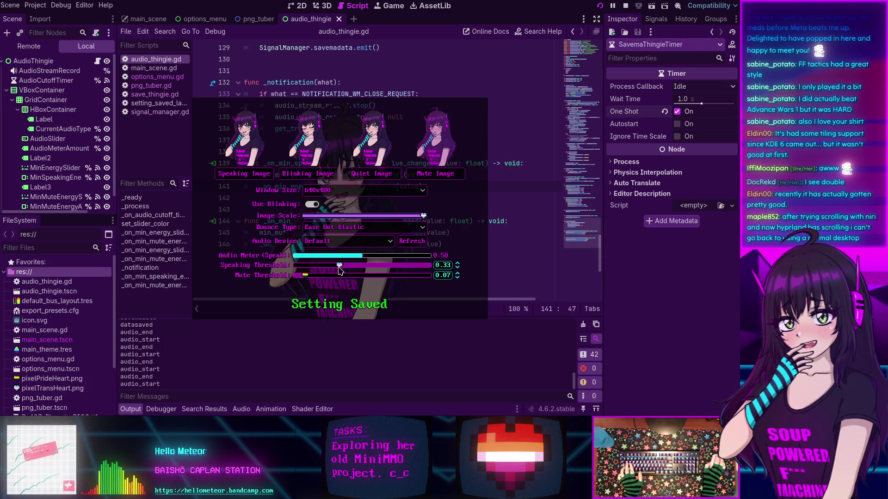
pyautogui.hotkey('alt', 'F4')
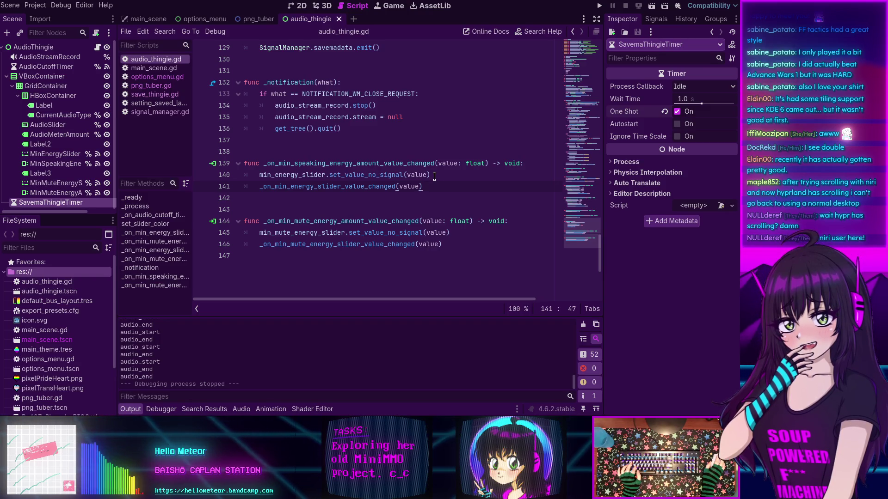
pyautogui.click(435, 176)
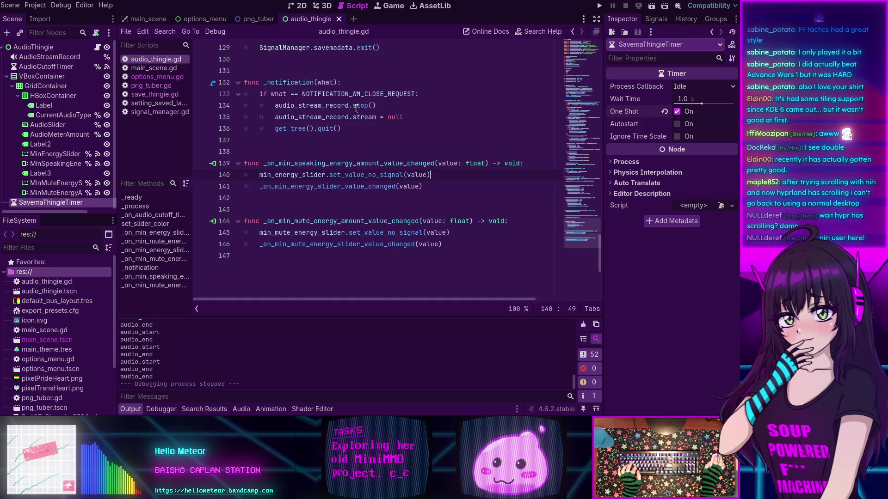
pyautogui.moveTo(369, 110)
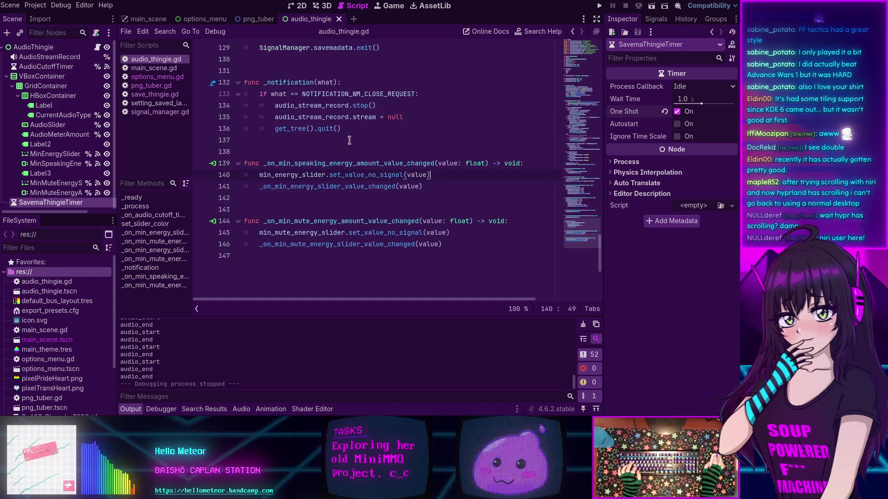
pyautogui.click(350, 129)
pyautogui.scroll(1, 350, 129)
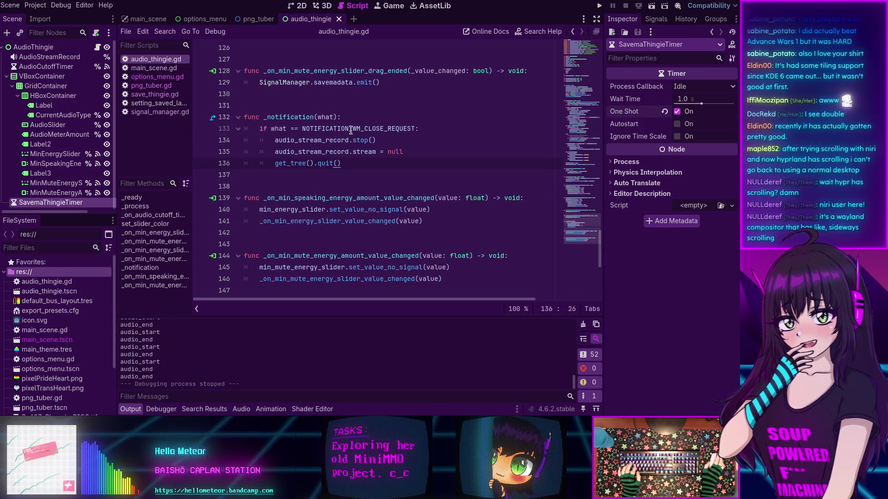
pyautogui.moveTo(350, 130)
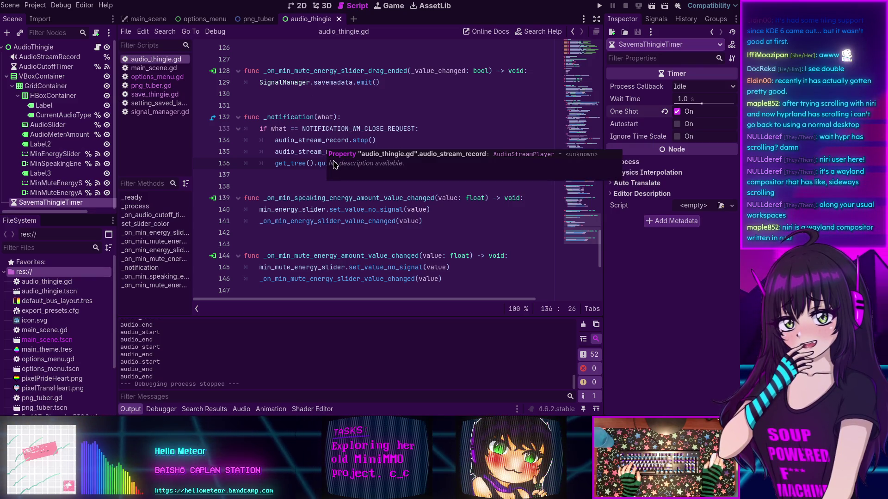
# Place the caret on the _notification function line in audio_thingie.gd.
pyautogui.click(338, 117)
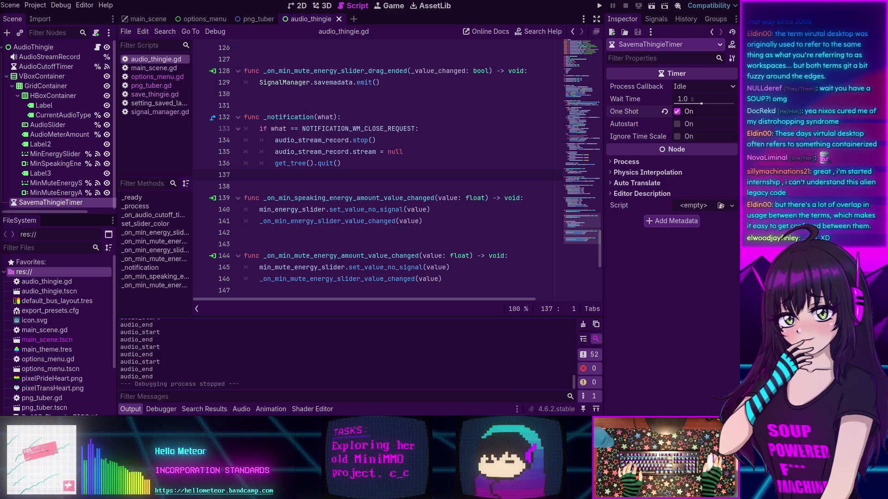
# Review the close handler and the min speaking energy amount handler's slider update line.
pyautogui.click(442, 190)
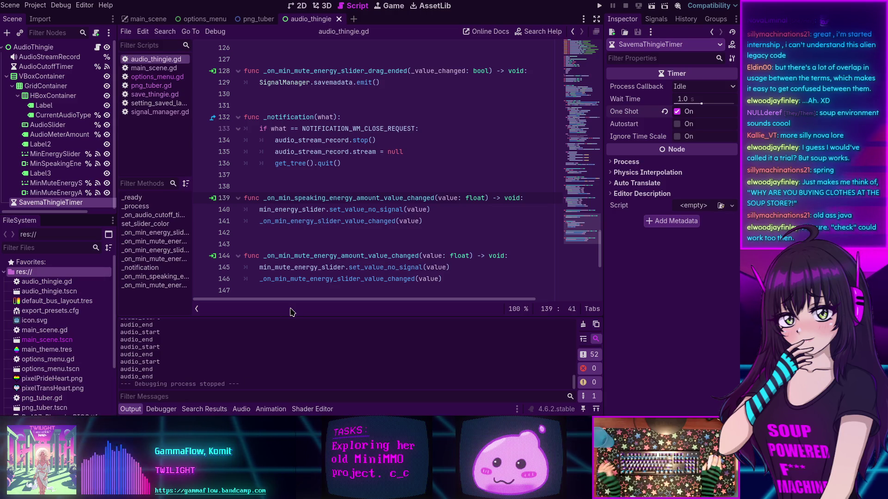
pyautogui.click(367, 198)
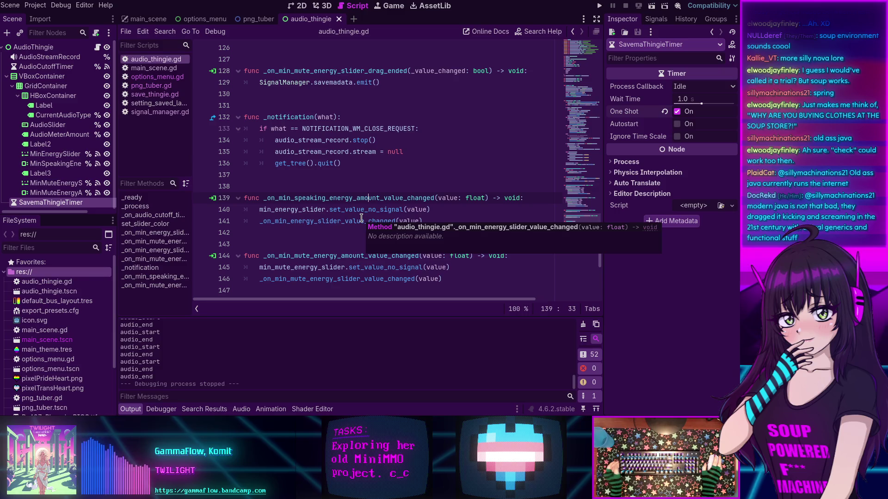
pyautogui.click(338, 212)
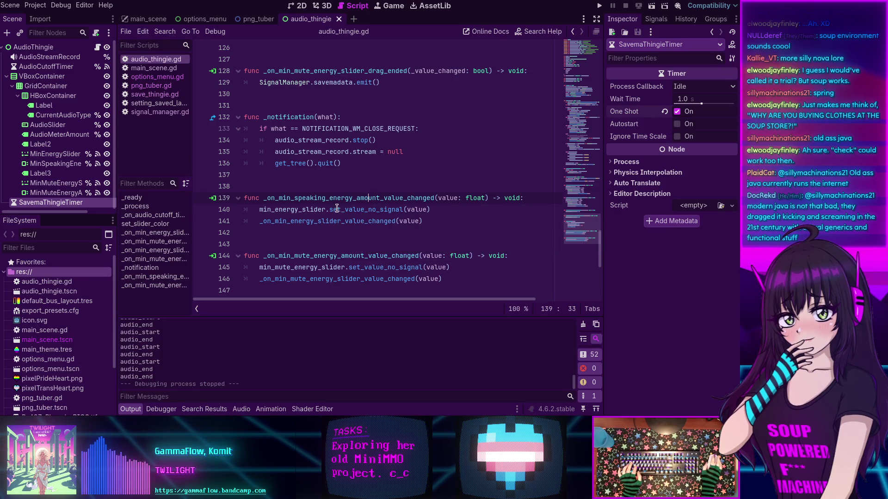
# Collapse the Output panel so the script fills the editor and scroll toward the top.
pyautogui.scroll(2, 338, 214)
pyautogui.scroll(2, 338, 214)
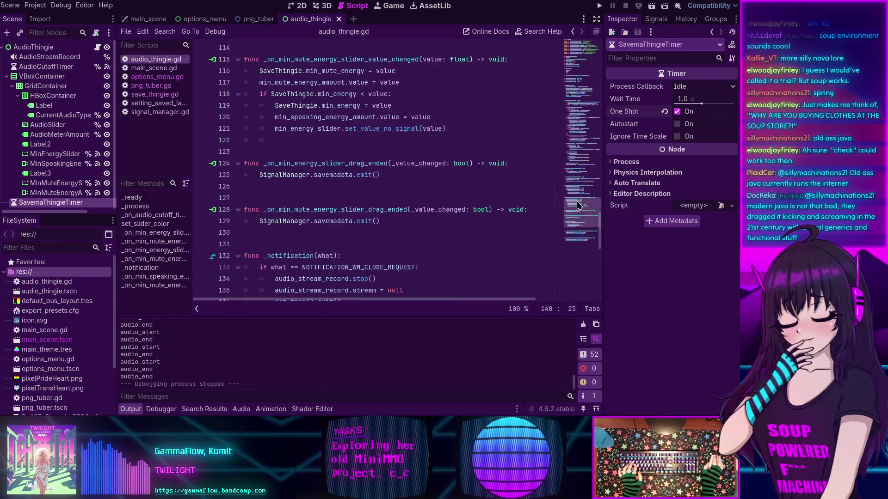
pyautogui.click(130, 408)
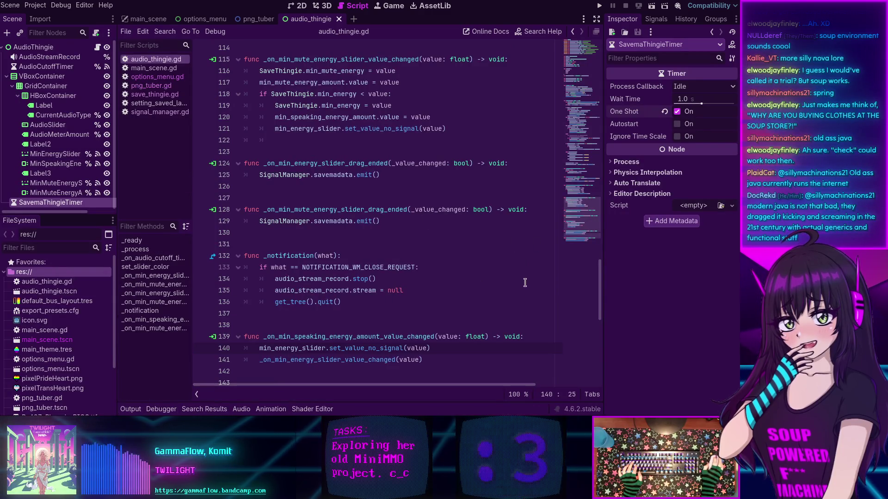
pyautogui.moveTo(578, 218); pyautogui.dragTo(569, 70)
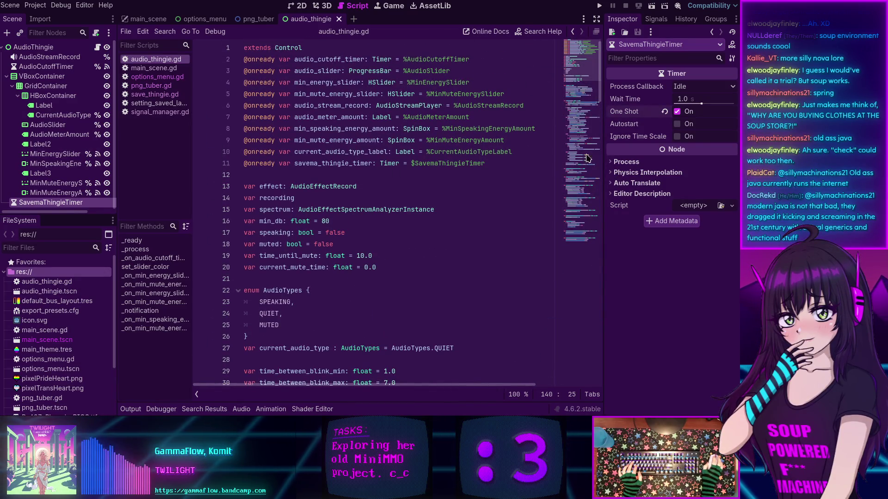
# Scroll through audio_thingie.gd, placing the caret in _process and then on empty line 93.
pyautogui.scroll(-2, 588, 84)
pyautogui.scroll(-1, 588, 83)
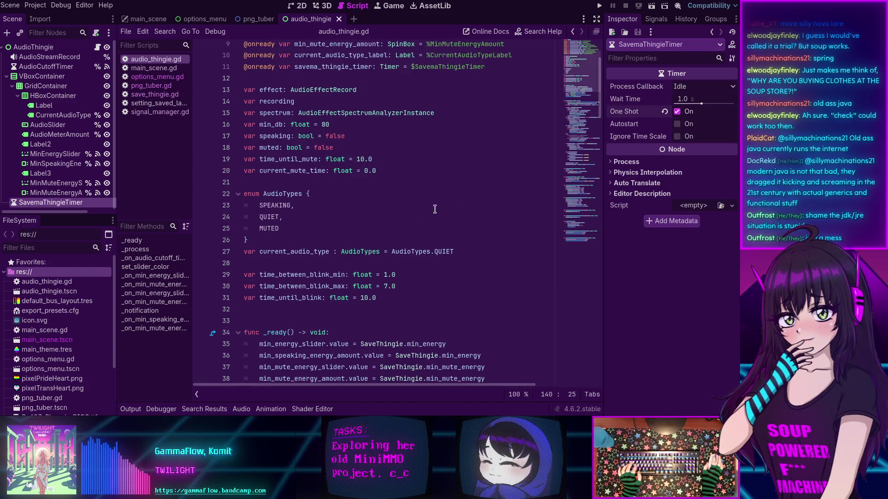
pyautogui.moveTo(590, 76)
pyautogui.mouseDown()
pyautogui.moveTo(584, 141)
pyautogui.moveTo(584, 118)
pyautogui.moveTo(584, 128)
pyautogui.mouseUp()
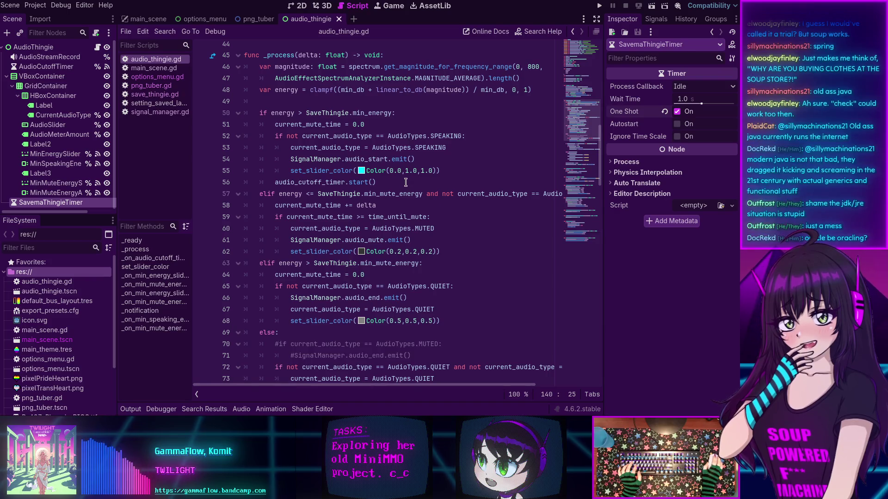
pyautogui.scroll(10, 402, 132)
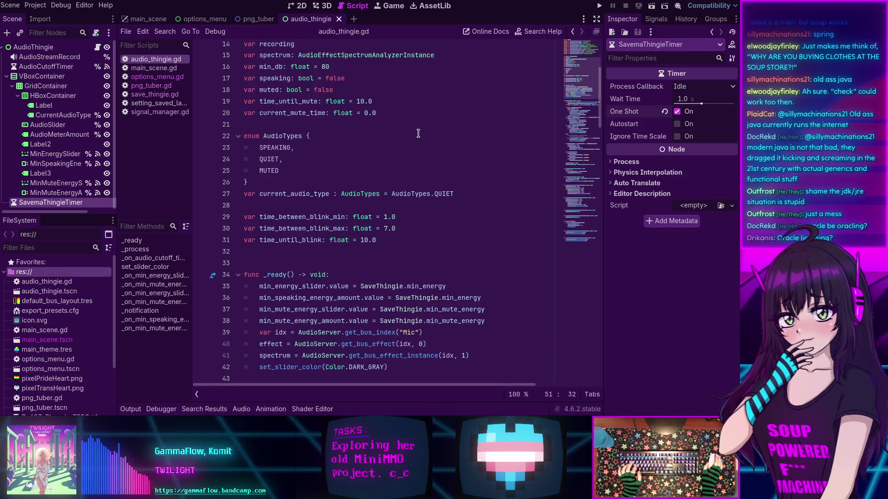
pyautogui.scroll(4, 418, 132)
pyautogui.scroll(-3, 420, 131)
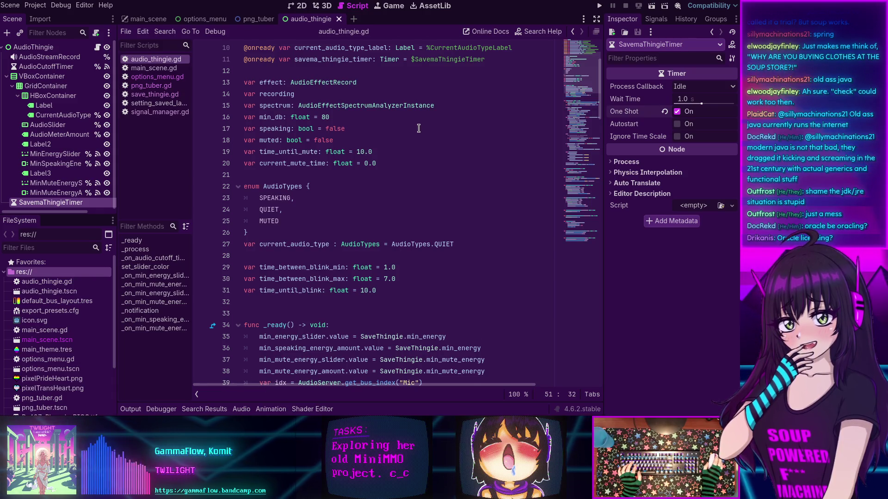
pyautogui.scroll(-2, 419, 128)
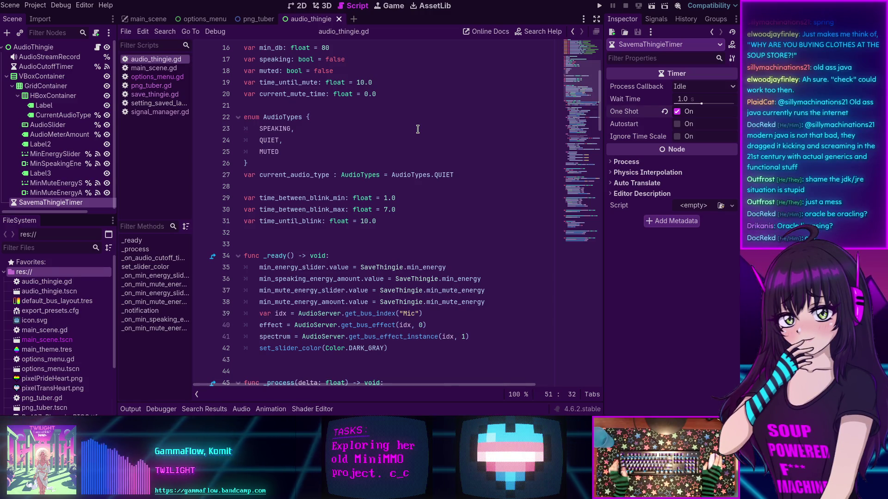
pyautogui.moveTo(586, 83)
pyautogui.mouseDown()
pyautogui.moveTo(584, 120)
pyautogui.moveTo(548, 114)
pyautogui.mouseUp()
pyautogui.click(366, 102)
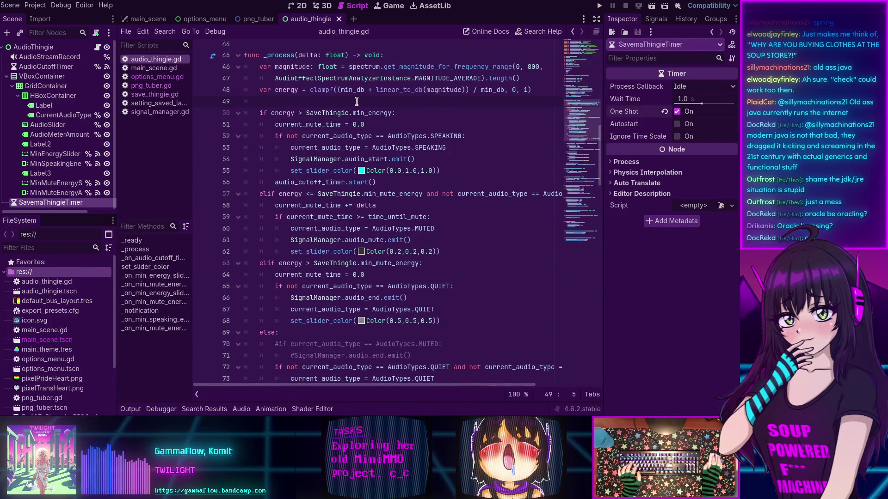
pyautogui.scroll(3, 356, 102)
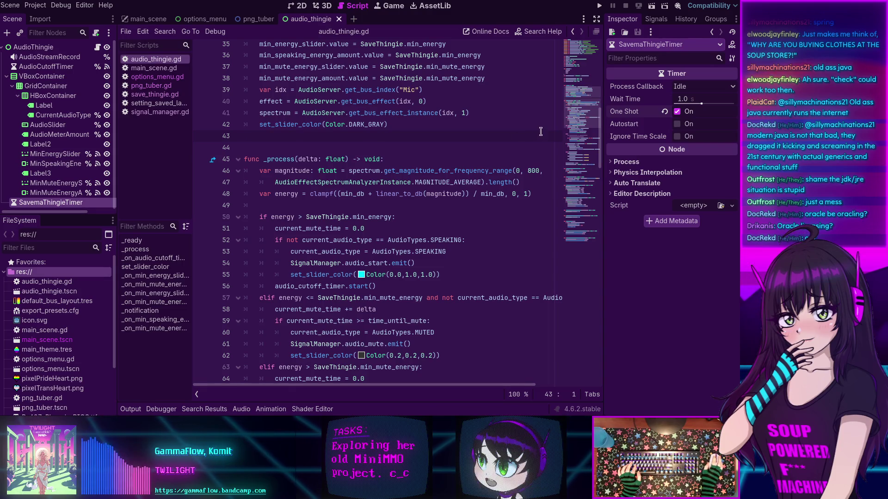
pyautogui.moveTo(575, 112); pyautogui.dragTo(571, 183)
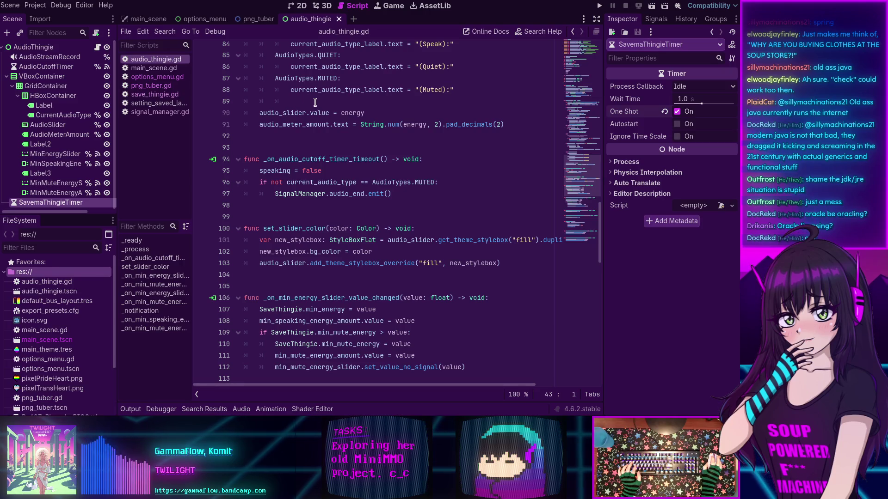
pyautogui.click(324, 147)
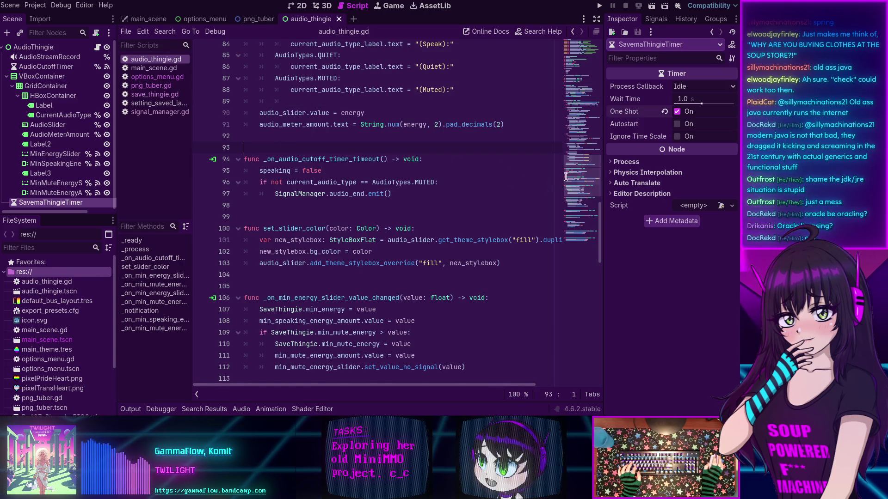
pyautogui.moveTo(566, 176)
pyautogui.mouseDown()
pyautogui.moveTo(581, 68)
pyautogui.moveTo(577, 79)
pyautogui.moveTo(573, 62)
pyautogui.mouseUp()
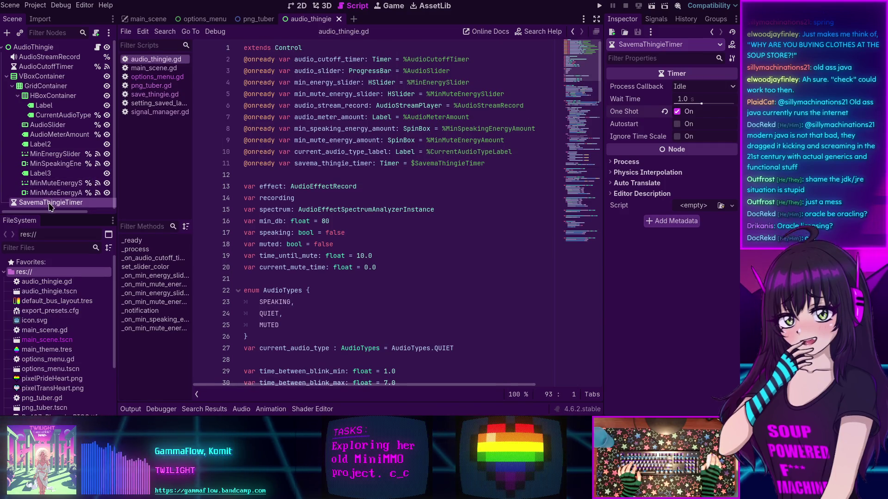
# Connect the SavemaThingieTimer's timeout() signal to a new handler in audio_thingie.gd.
pyautogui.click(656, 18)
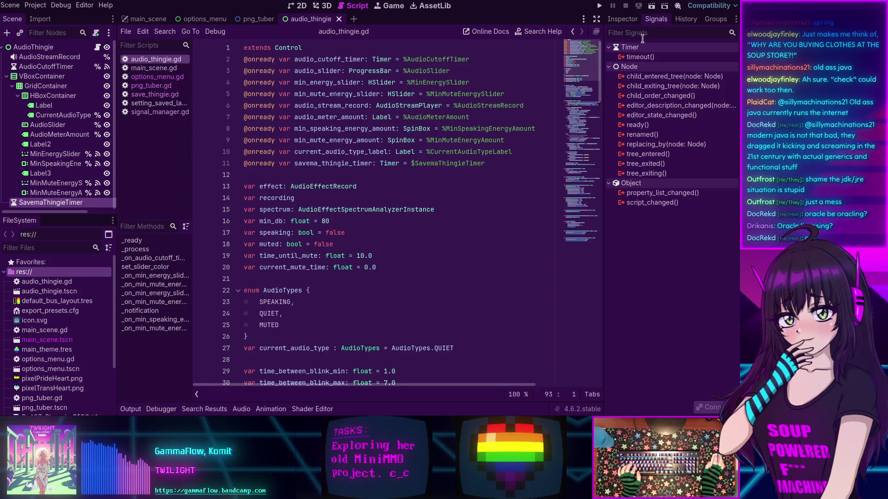
pyautogui.doubleClick(640, 57)
pyautogui.click(336, 317)
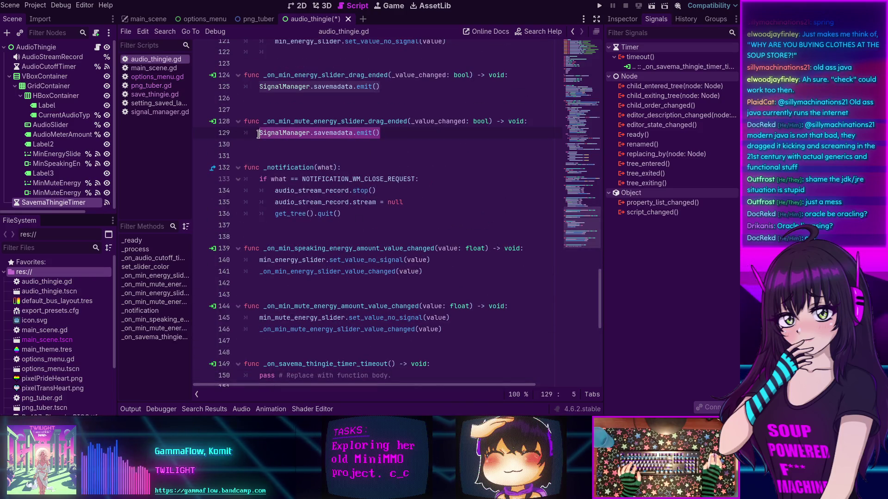
# Make the timeout handler call SignalManager.savemadata.emit() and save the script.
pyautogui.scroll(-4, 330, 133)
pyautogui.moveTo(392, 237); pyautogui.dragTo(259, 237)
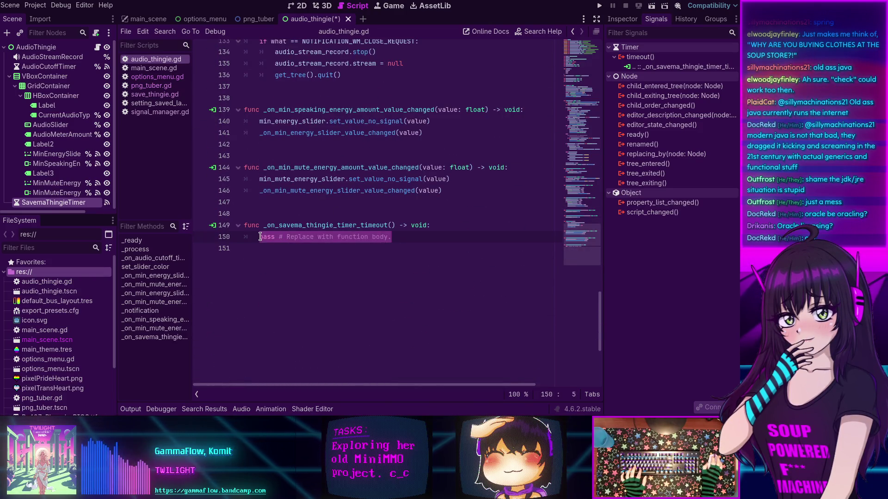
pyautogui.write('SignalManager.savemadata.emit()')
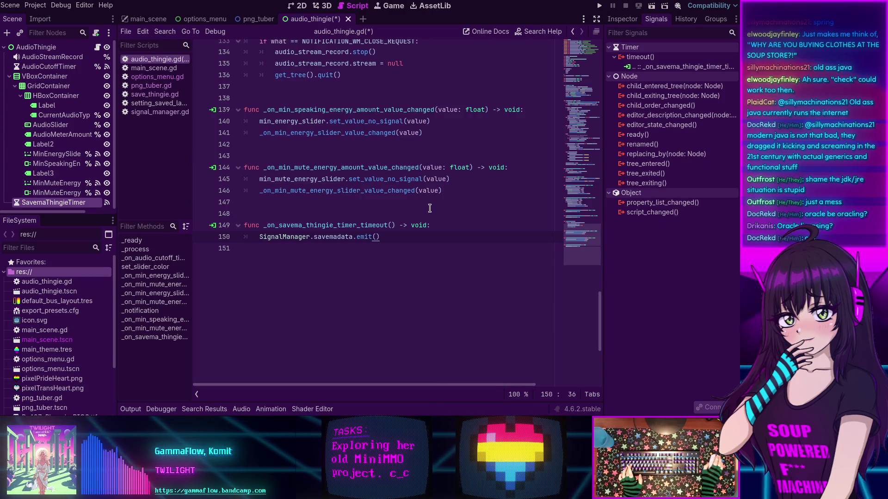
pyautogui.hotkey('ctrl', 's')
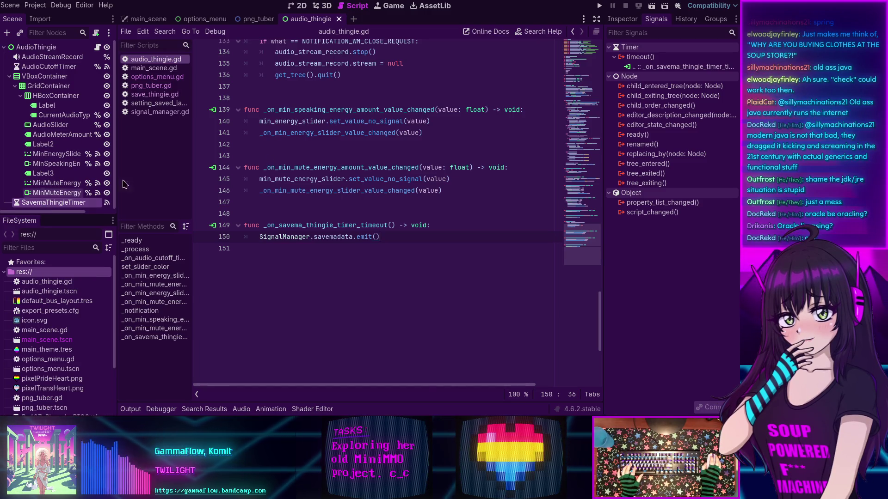
pyautogui.click(613, 23)
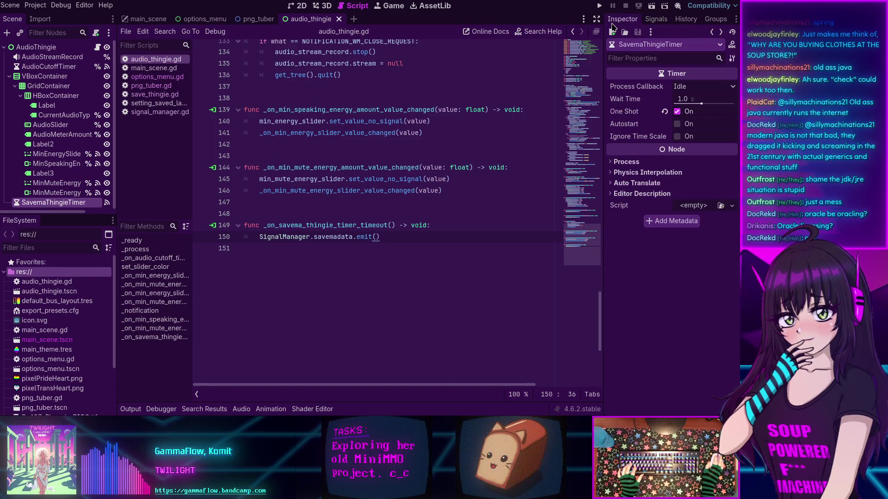
# Set the SavemaThingieTimer's Wait Time to 0.2 seconds, then bring up Search Help.
pyautogui.click(694, 99)
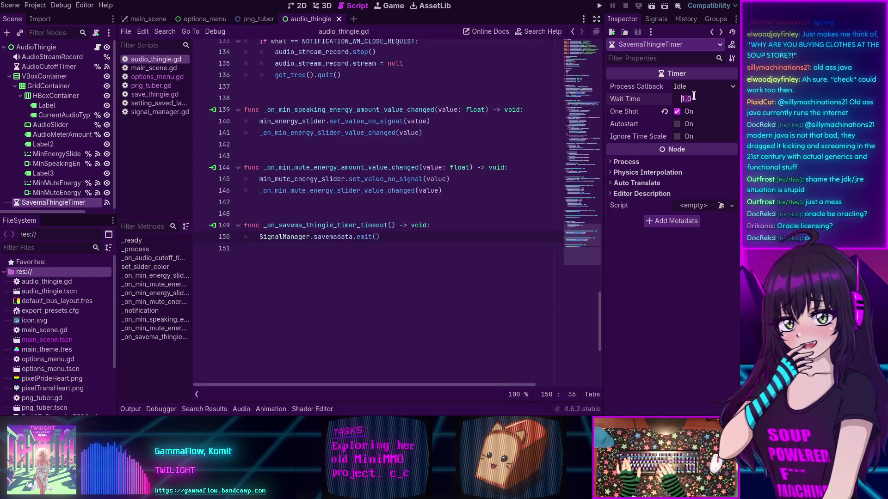
pyautogui.write('0.2')
pyautogui.press('Return')
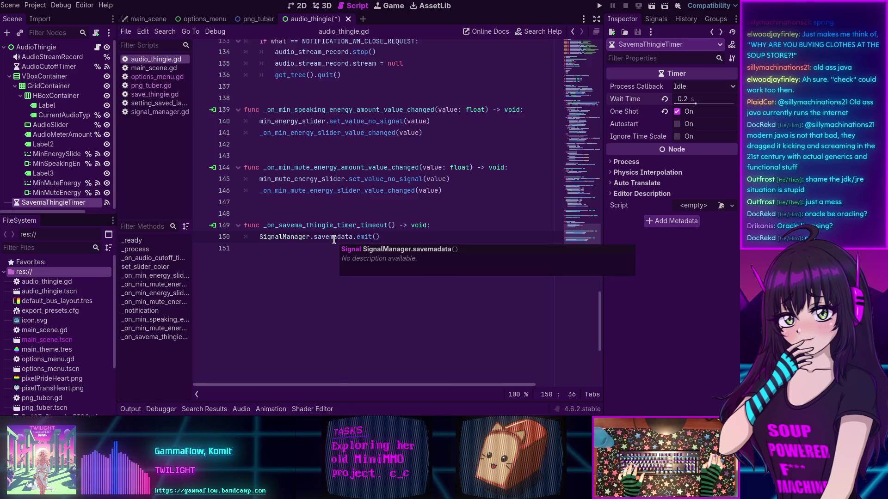
pyautogui.click(530, 32)
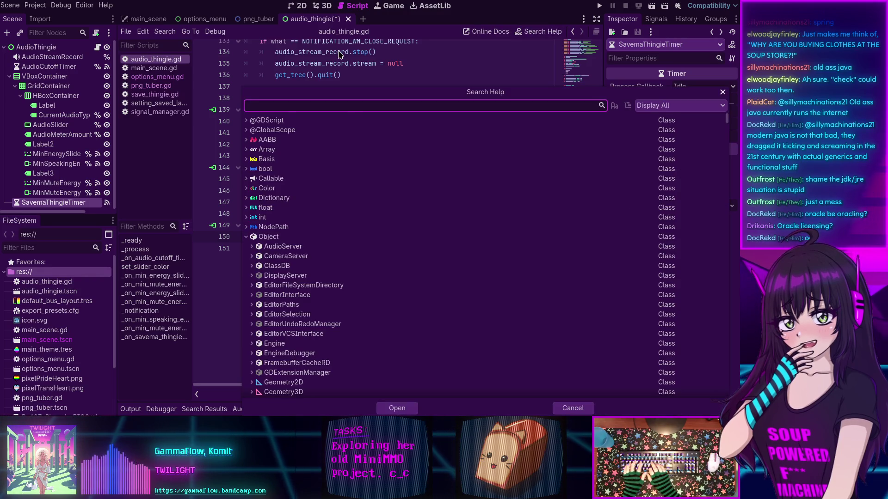
# Read the Timer class reference on its start() method, then return to audio_thingie.gd.
pyautogui.write('timer')
pyautogui.doubleClick(301, 294)
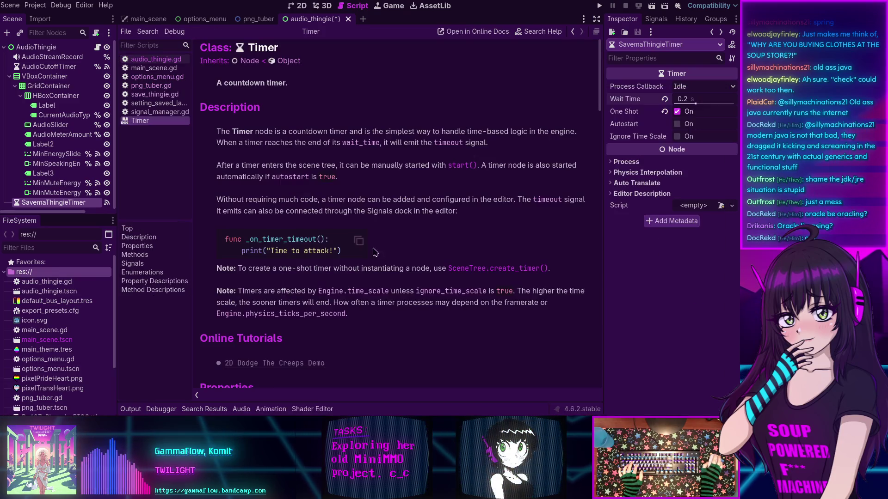
pyautogui.click(138, 254)
pyautogui.scroll(-5, 269, 262)
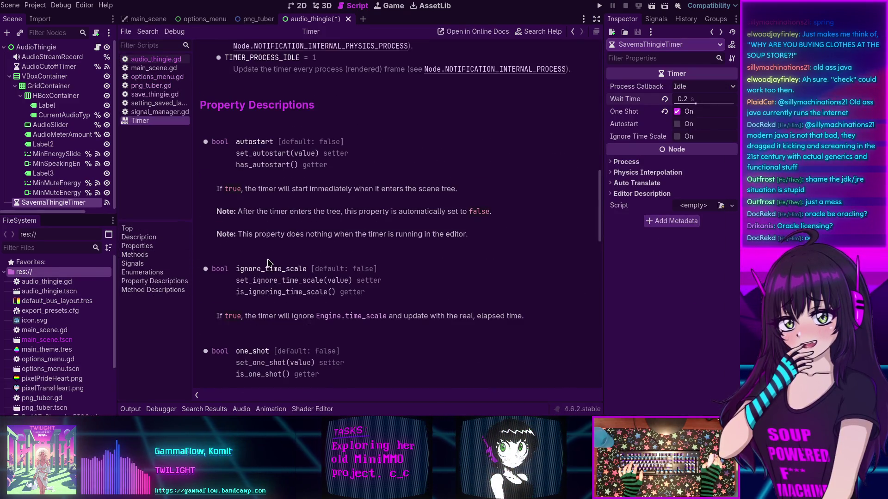
pyautogui.scroll(2, 269, 262)
pyautogui.scroll(5, 269, 263)
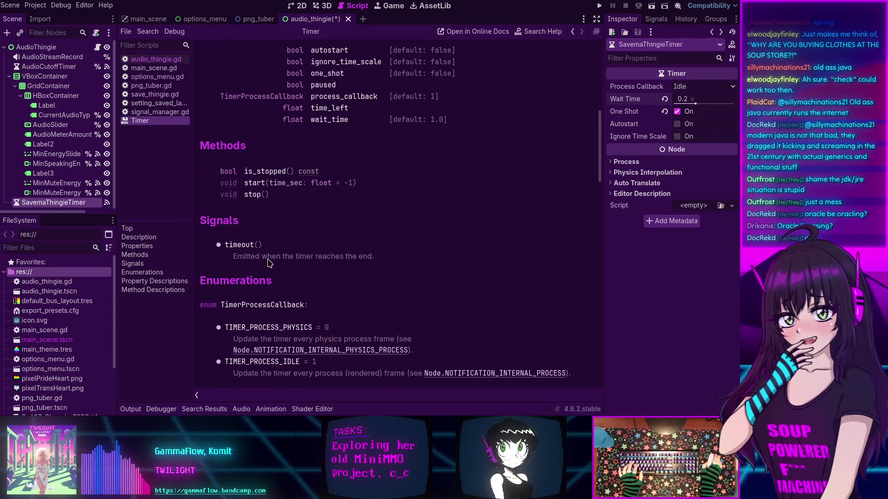
pyautogui.click(254, 183)
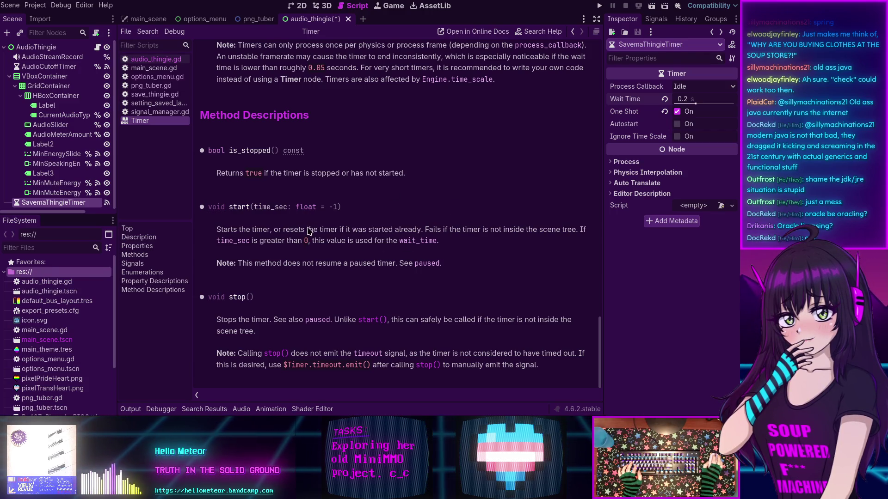
pyautogui.click(572, 31)
pyautogui.scroll(5, 391, 213)
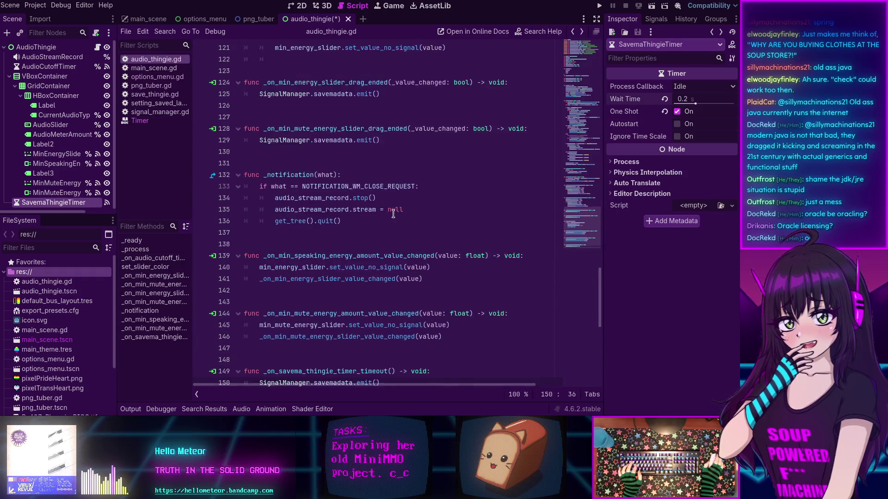
pyautogui.scroll(20, 391, 213)
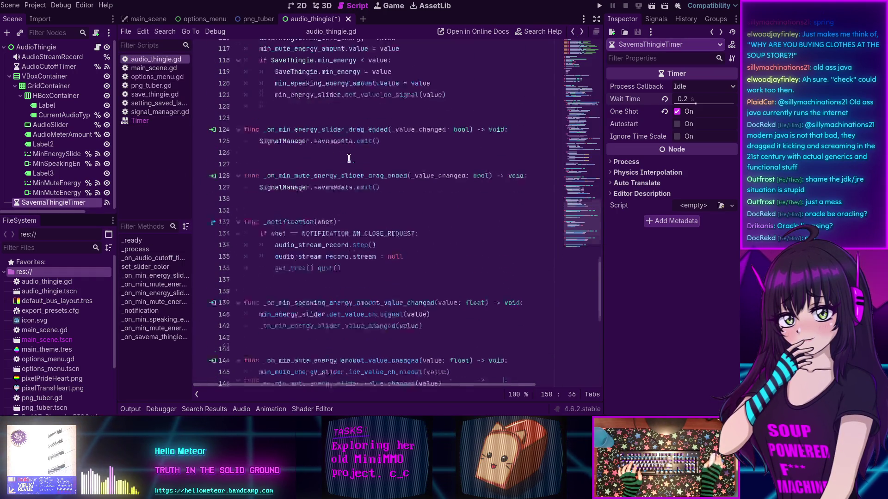
# Make SavemaThingieTimer a unique-name node and reference it as %SavemaThingieTimer on line 11.
pyautogui.rightClick(61, 202)
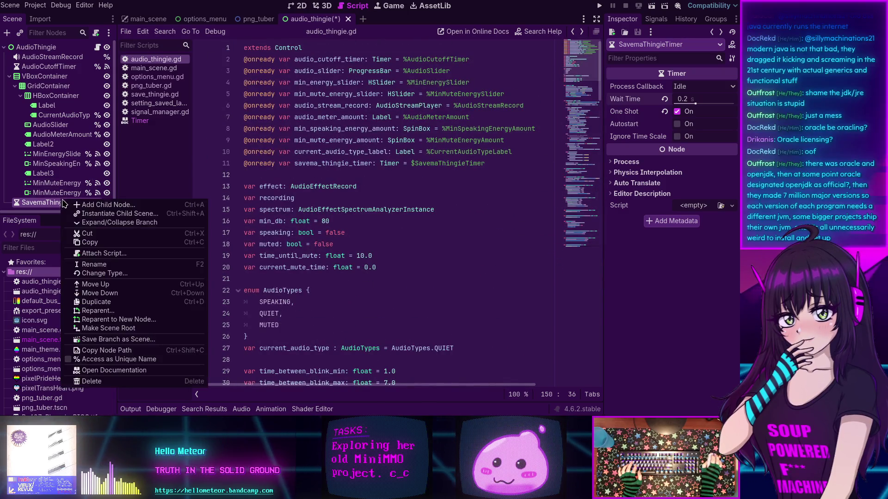
pyautogui.click(92, 369)
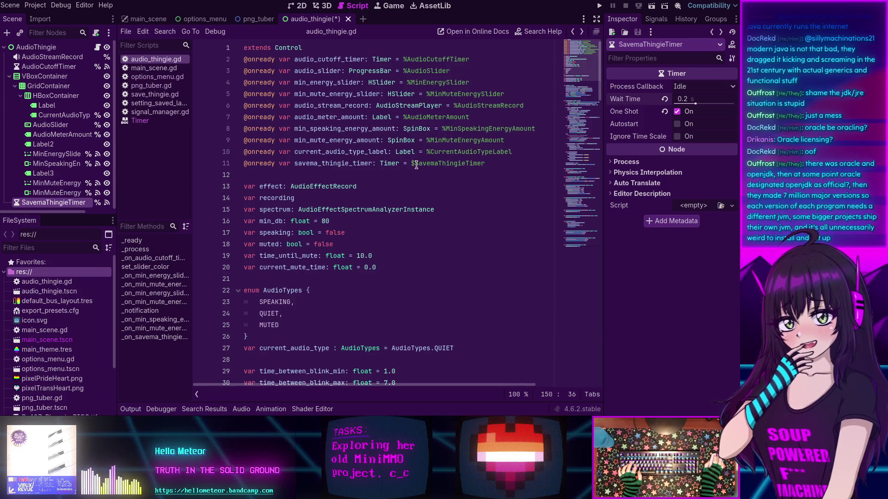
pyautogui.write('%')
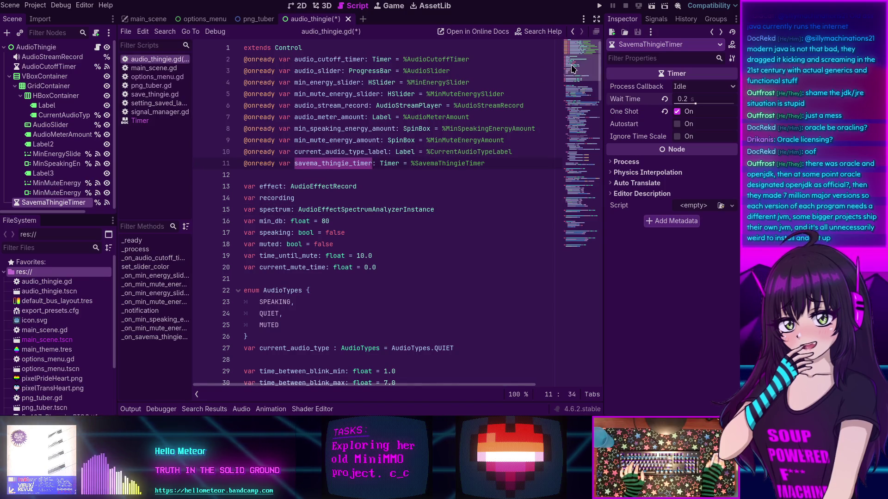
# Add savema_thingie_timer.start() to both the speaking-amount and mute-amount handlers.
pyautogui.scroll(-20, 583, 227)
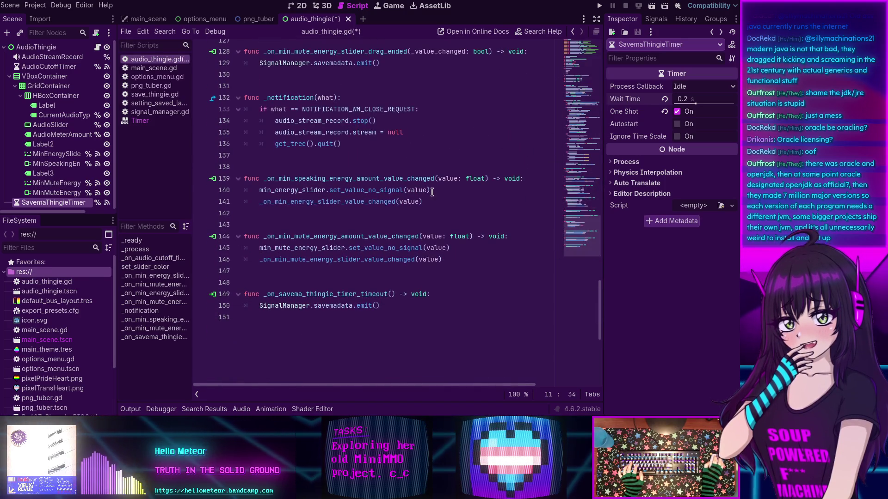
pyautogui.press('Return')
pyautogui.write('savema_thingie_timer.st')
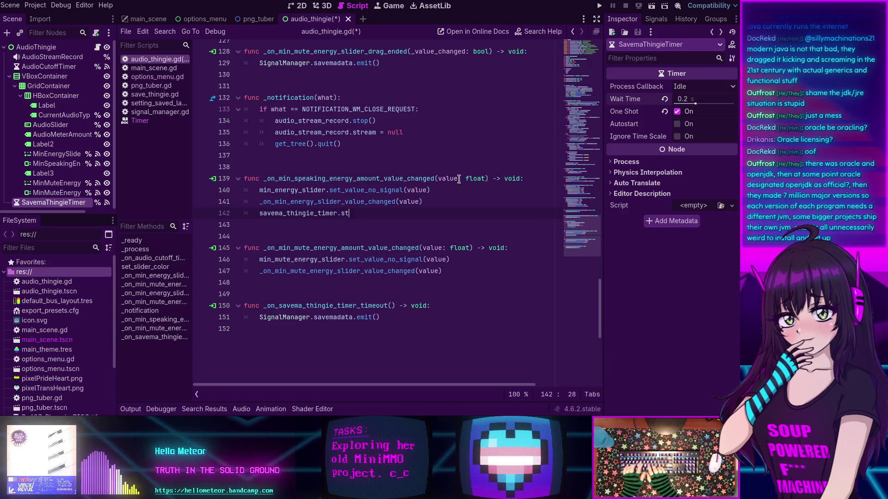
pyautogui.write('art()')
pyautogui.moveTo(393, 214); pyautogui.dragTo(430, 206)
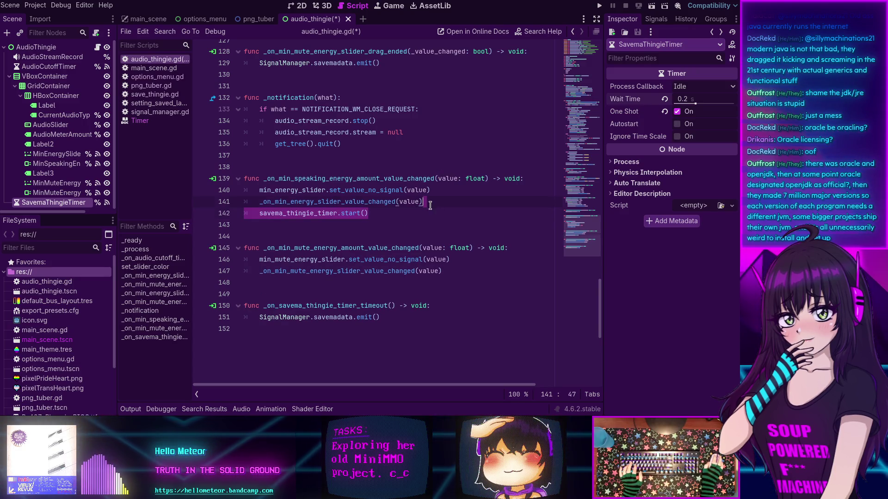
pyautogui.hotkey('ctrl', 'c')
pyautogui.click(443, 271)
pyautogui.press('Return')
pyautogui.hotkey('ctrl', 'v')
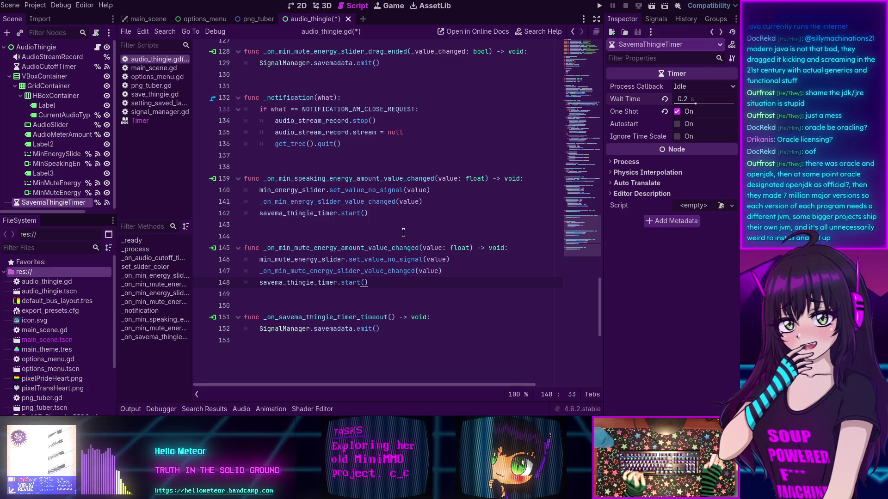
# Replace the mute slider drag-ended handler's savemadata emit with savema_thingie_timer.start().
pyautogui.scroll(2, 319, 169)
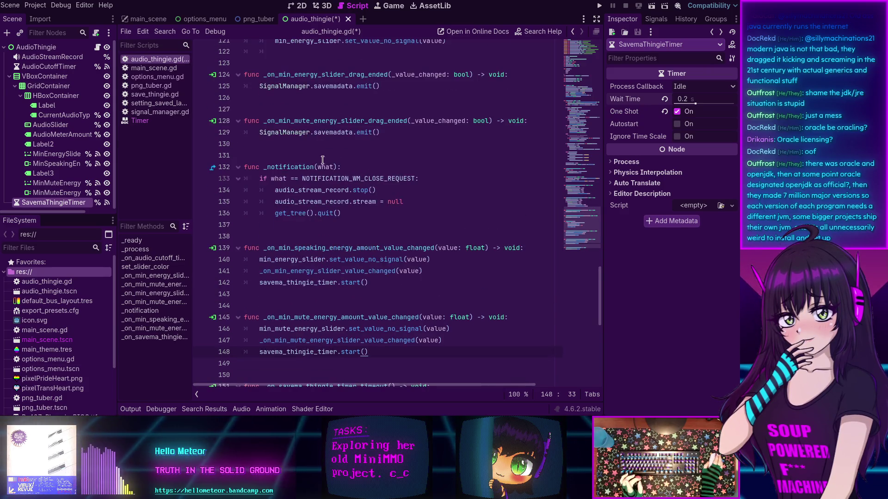
pyautogui.click(416, 125)
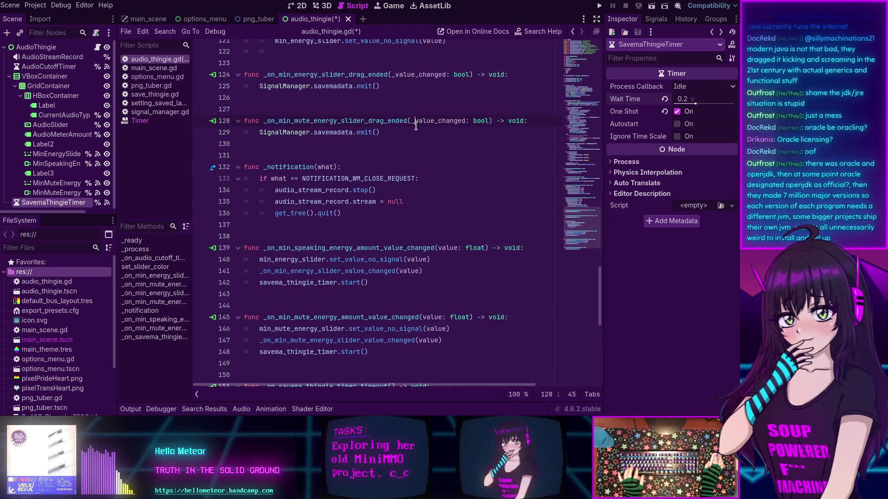
pyautogui.tripleClick(420, 131)
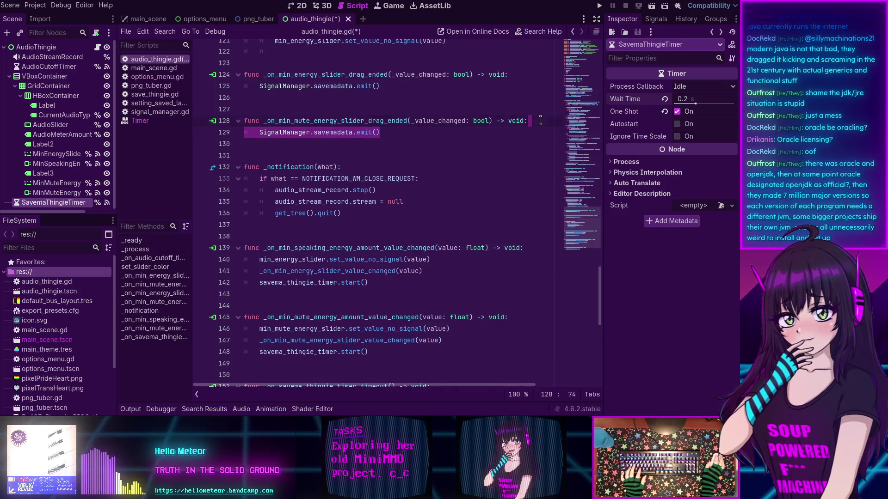
pyautogui.hotkey('ctrl', 'v')
pyautogui.scroll(1, 495, 111)
pyautogui.hotkey('ctrl', 'v')
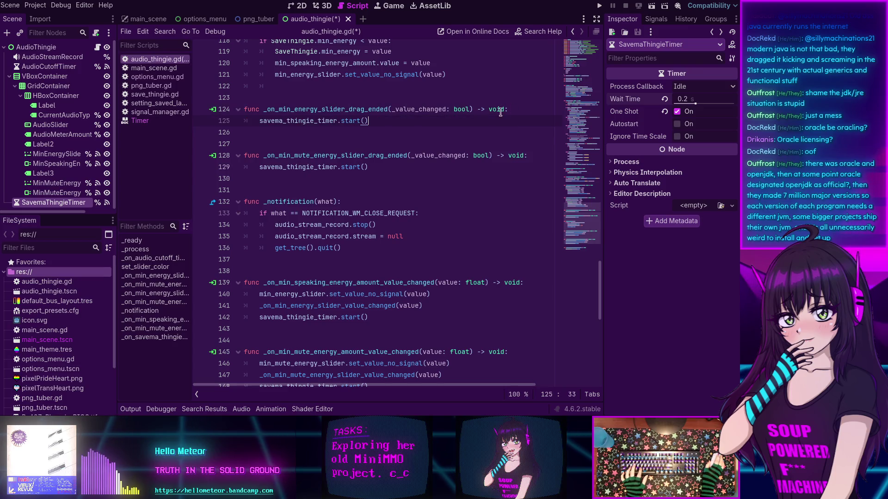
pyautogui.scroll(2, 499, 114)
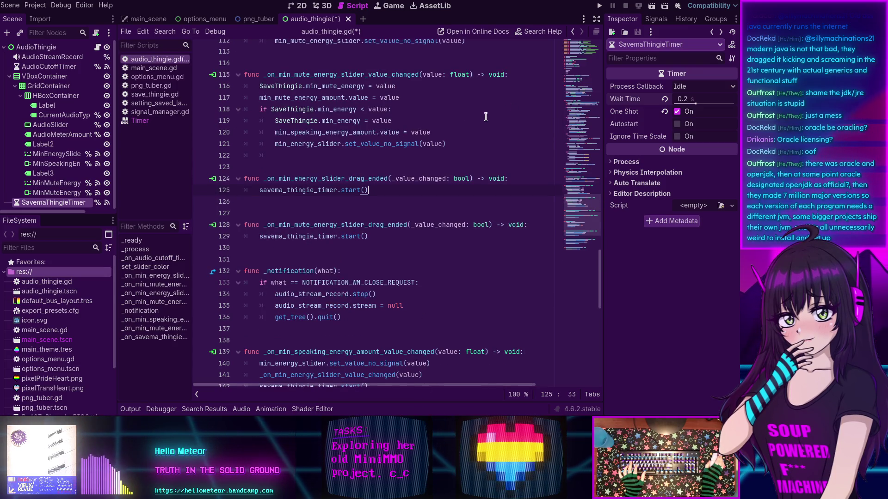
pyautogui.scroll(4, 485, 116)
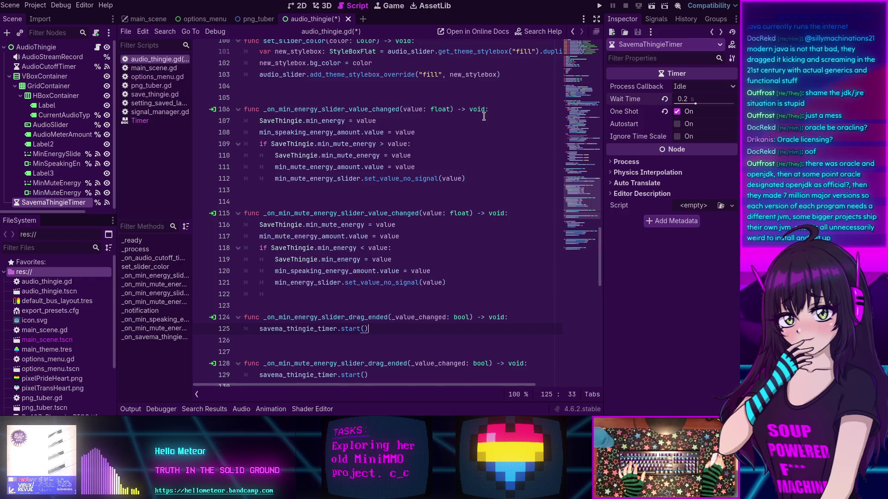
pyautogui.scroll(3, 483, 116)
pyautogui.scroll(3, 484, 116)
pyautogui.scroll(-6, 416, 185)
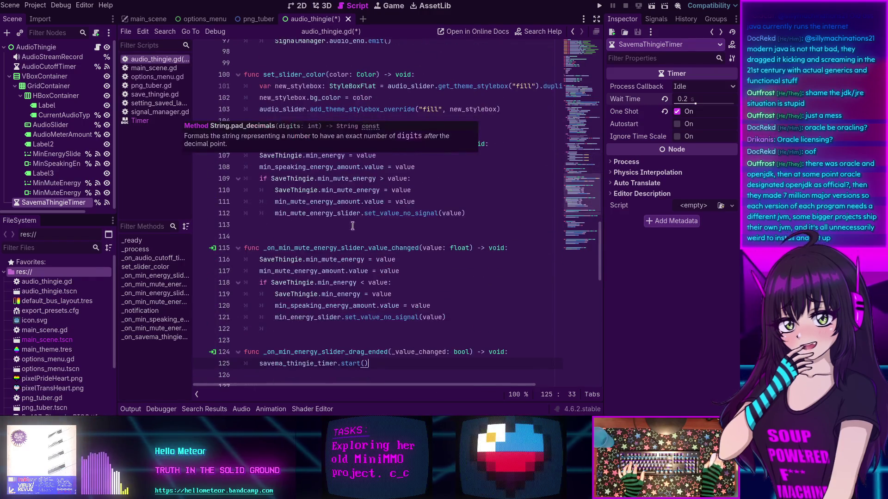
pyautogui.scroll(-1, 332, 239)
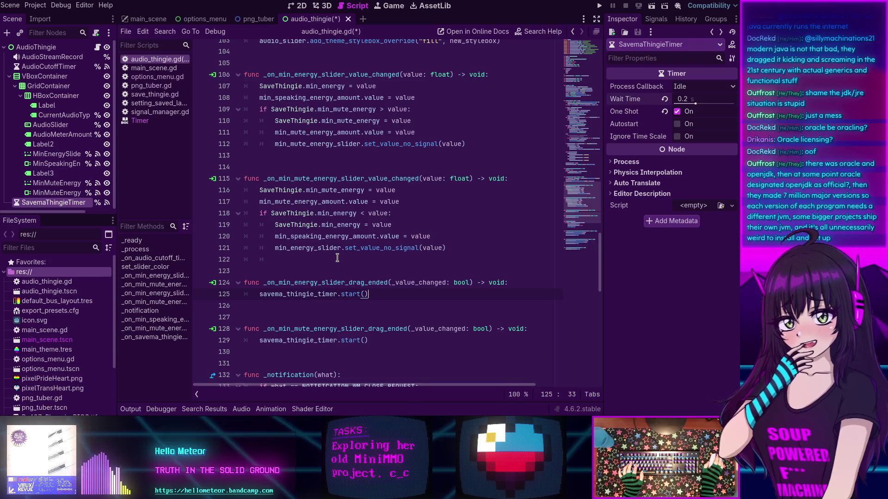
pyautogui.scroll(-9, 344, 258)
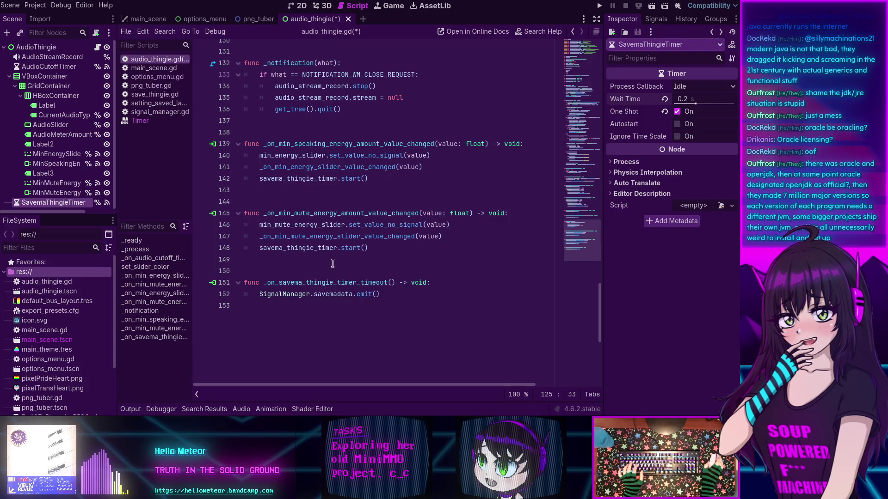
pyautogui.scroll(8, 285, 263)
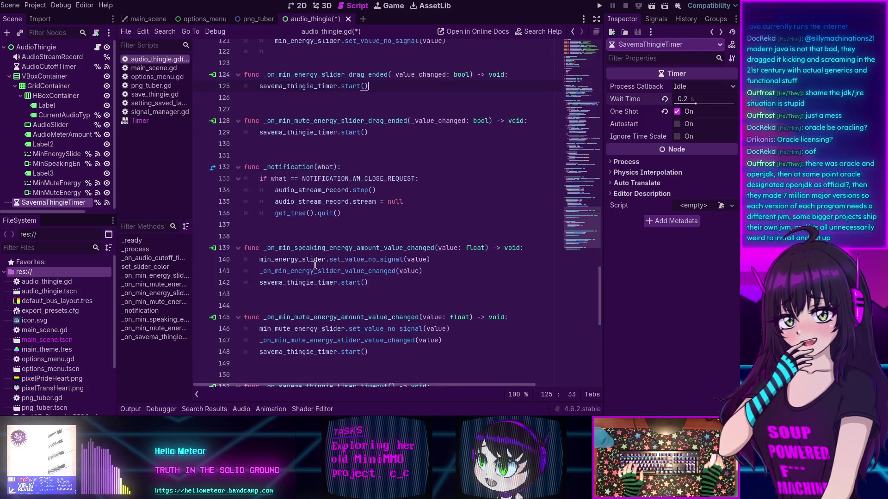
pyautogui.scroll(4, 318, 259)
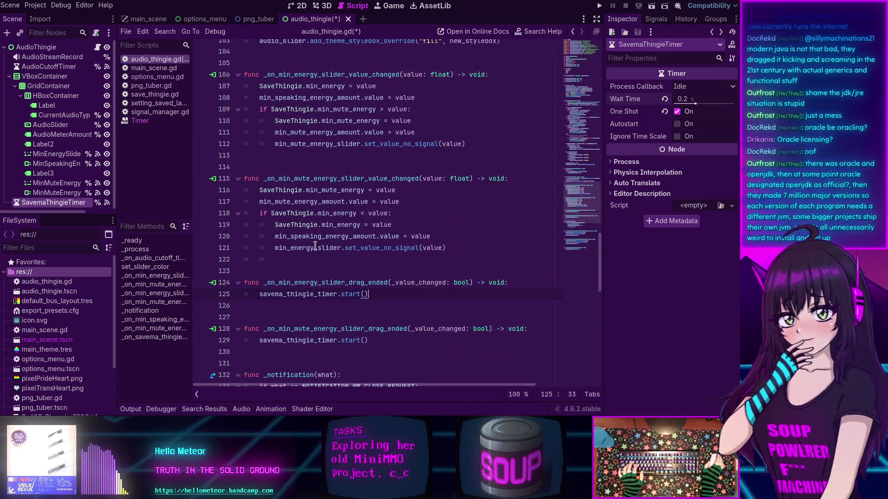
pyautogui.scroll(3, 315, 245)
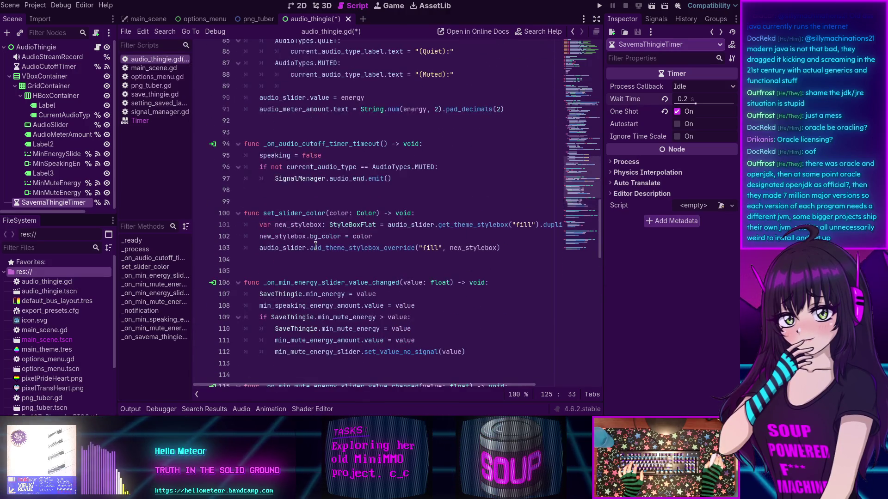
pyautogui.scroll(11, 316, 245)
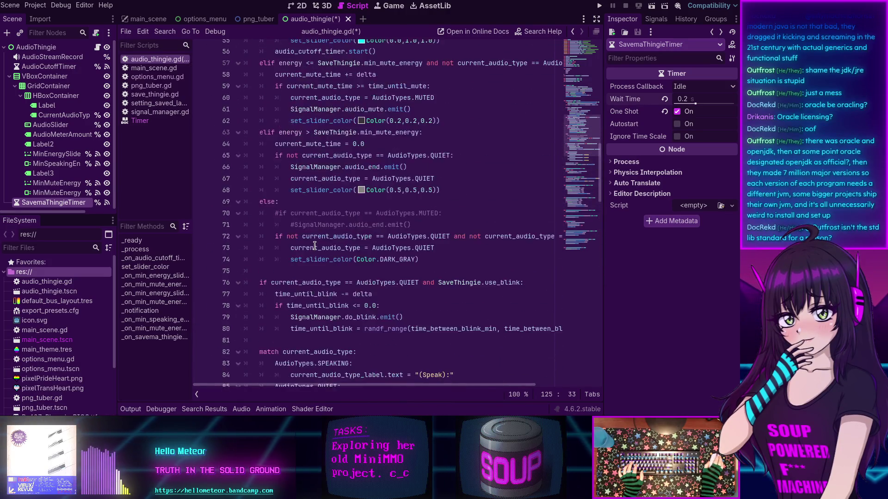
pyautogui.scroll(3, 314, 245)
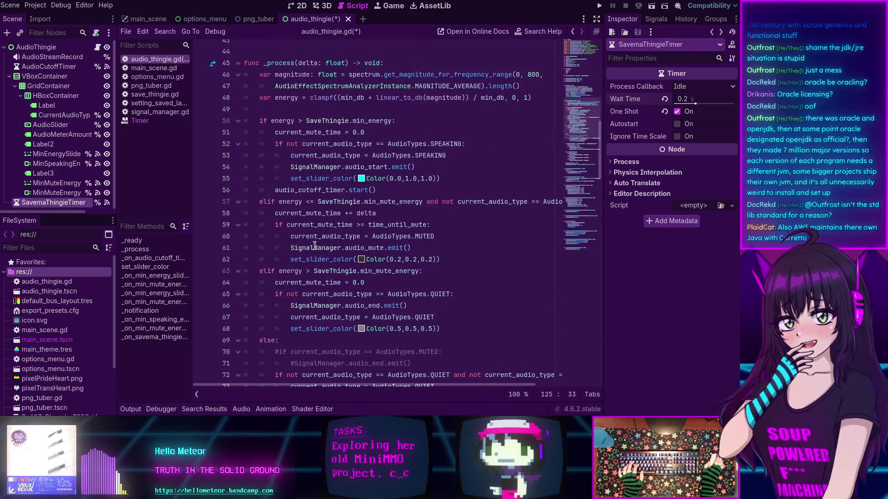
pyautogui.scroll(6, 315, 246)
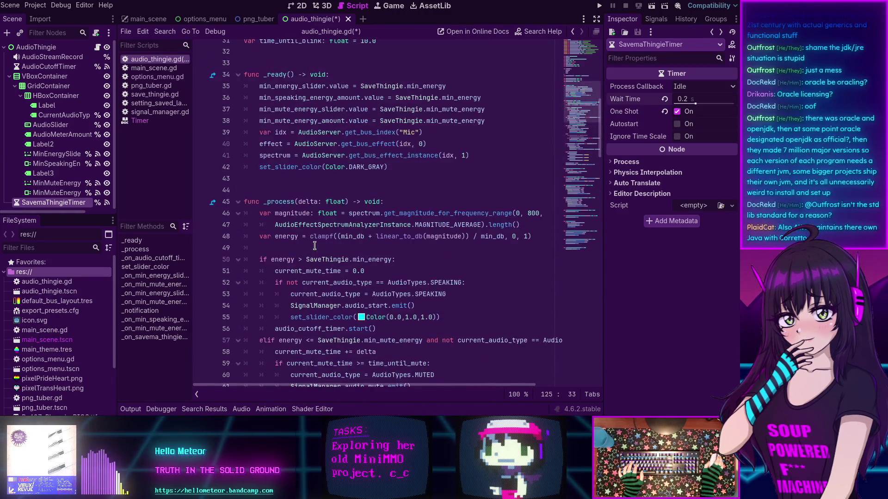
pyautogui.scroll(-12, 314, 245)
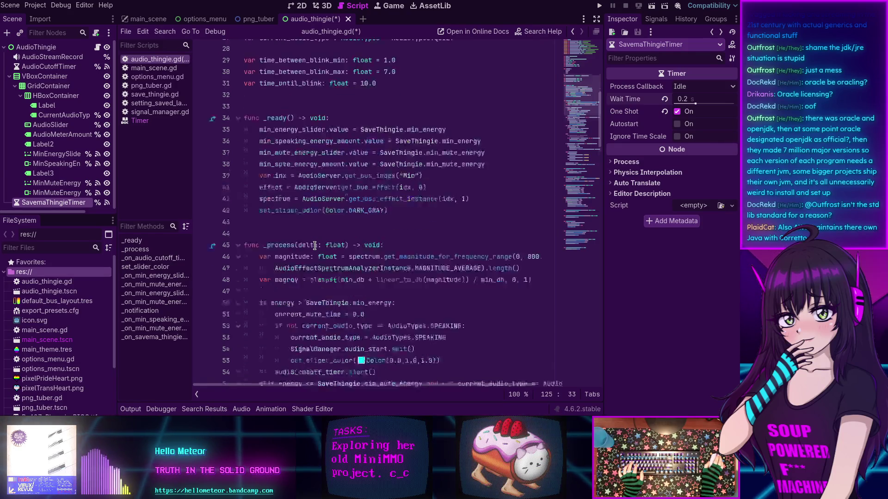
# Search the script for 'emit', then narrow to 'savemadata.emit' to find its one match on line 152.
pyautogui.hotkey('ctrl', 'f')
pyautogui.write('emit')
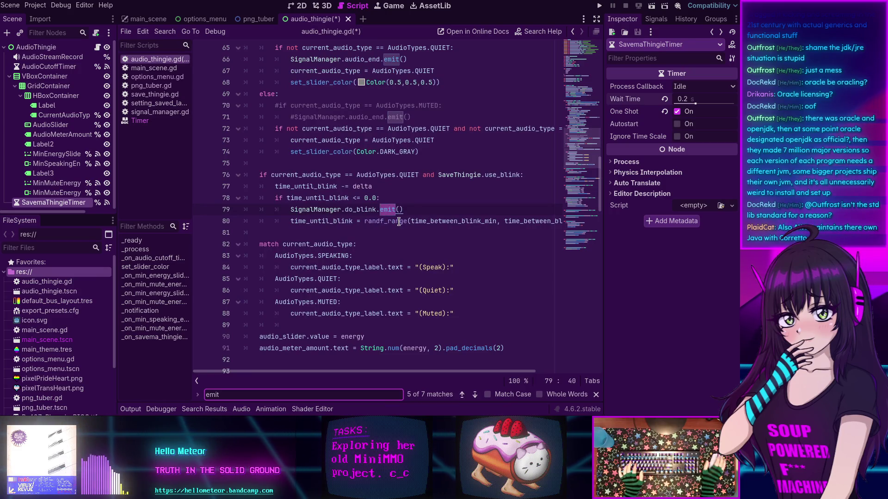
pyautogui.scroll(1, 379, 208)
pyautogui.scroll(-20, 374, 205)
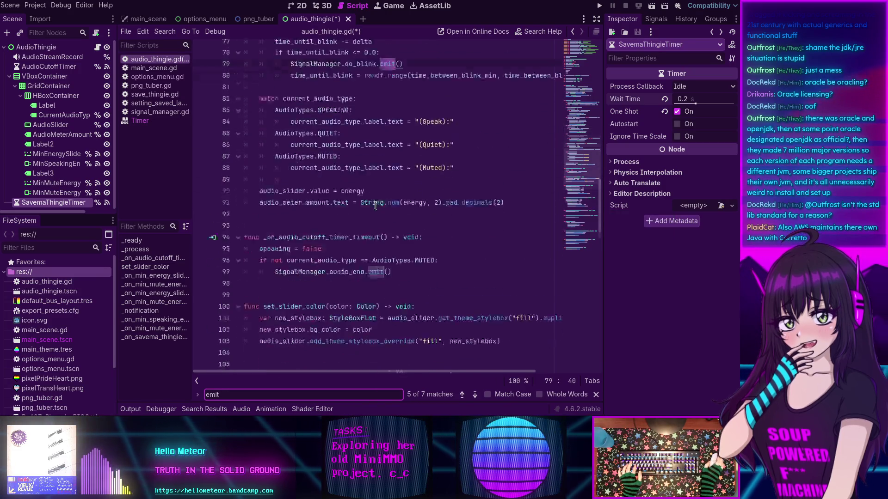
pyautogui.scroll(2, 376, 230)
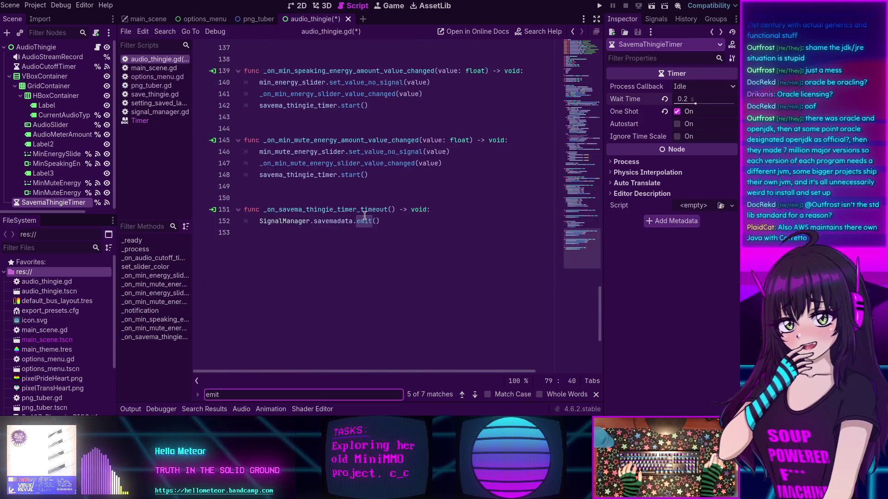
pyautogui.click(407, 216)
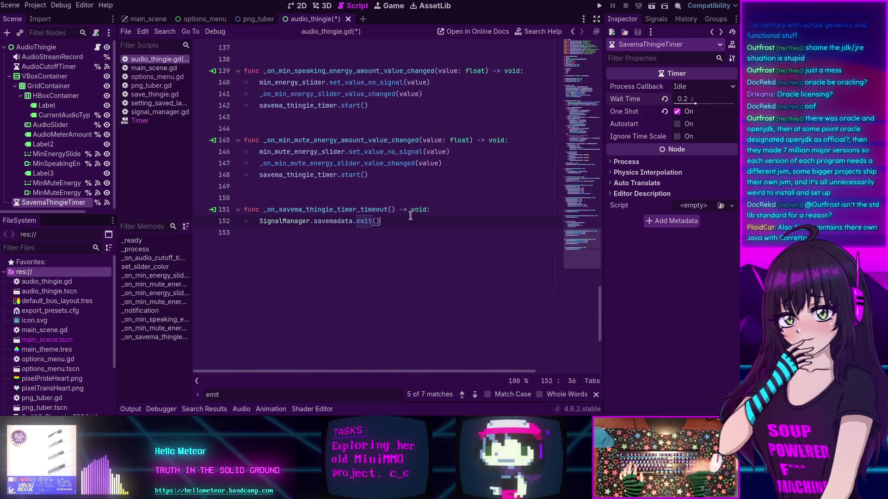
pyautogui.hotkey('ctrl', 'f')
pyautogui.write('savema')
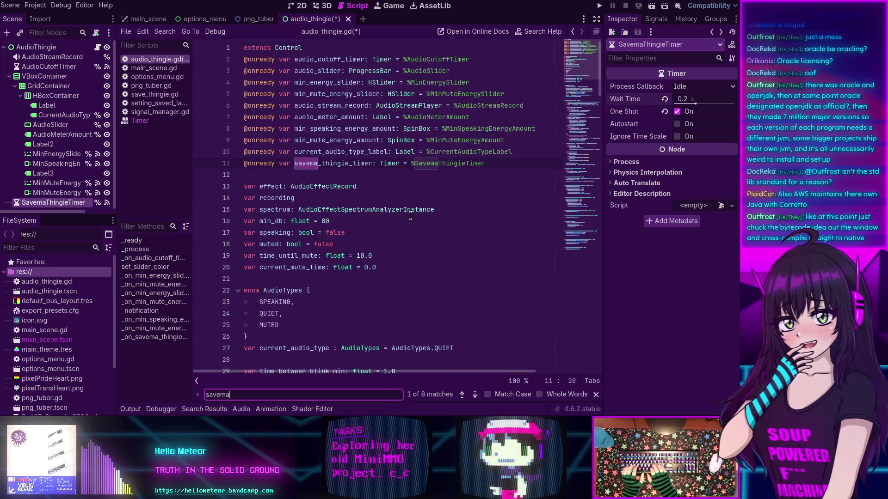
pyautogui.write('data.emit')
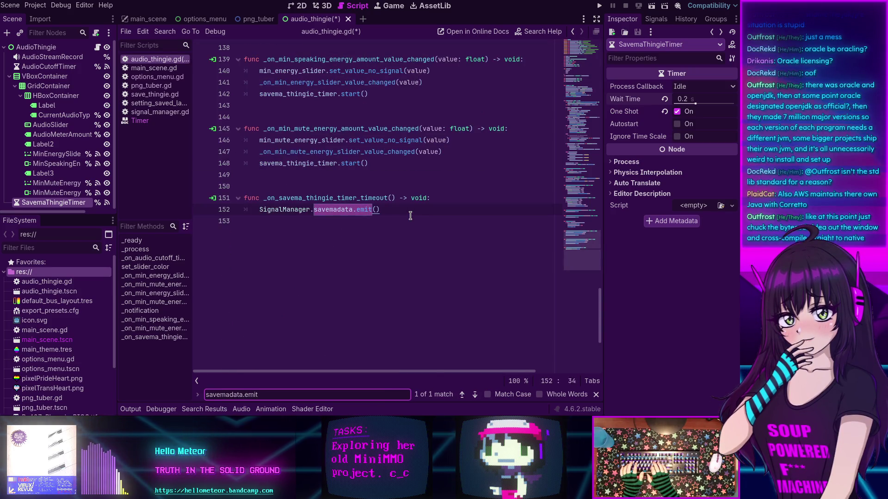
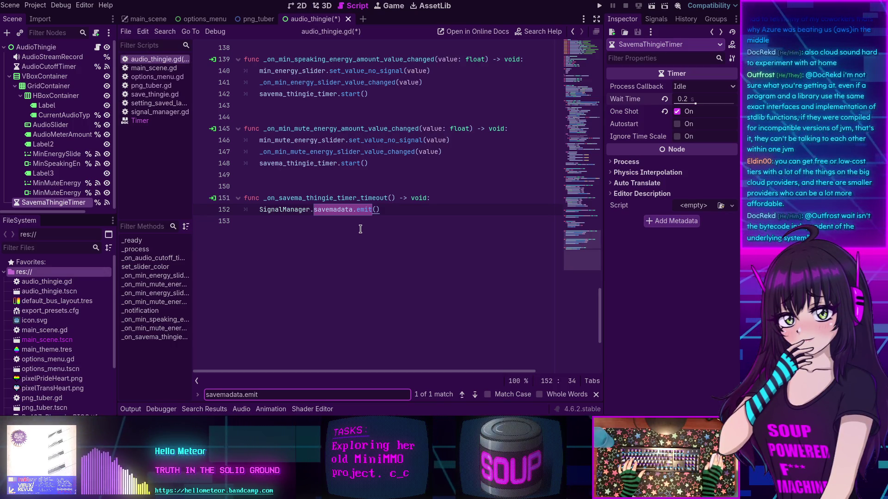
# Save audio_thingie.gd, run the project, stop it, then run and close it again.
pyautogui.click(393, 209)
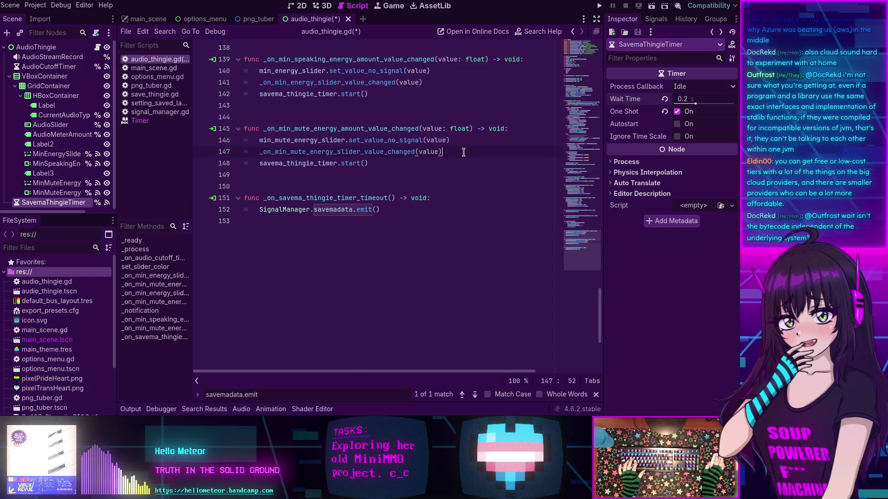
pyautogui.press('F5')
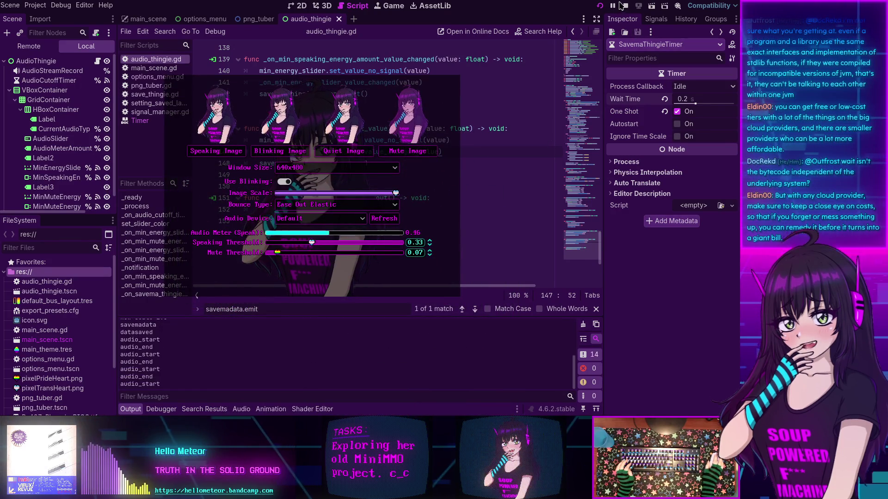
pyautogui.click(623, 5)
pyautogui.click(599, 6)
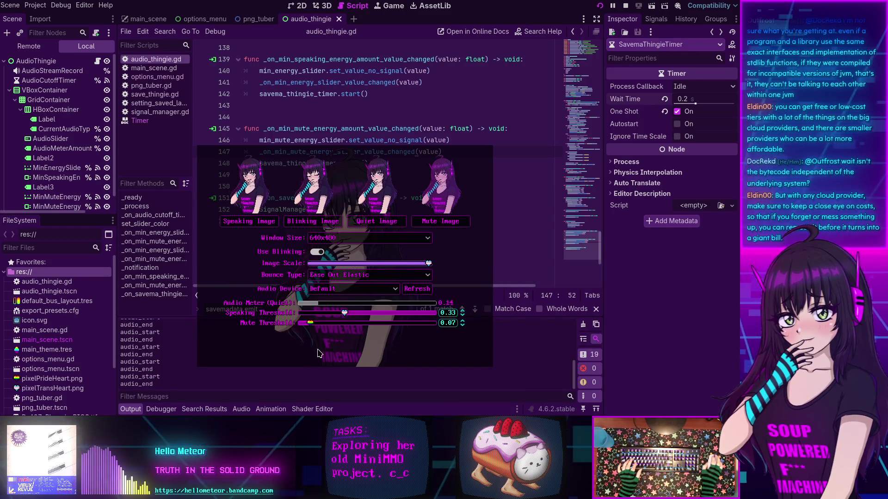
pyautogui.hotkey('alt', 'F4')
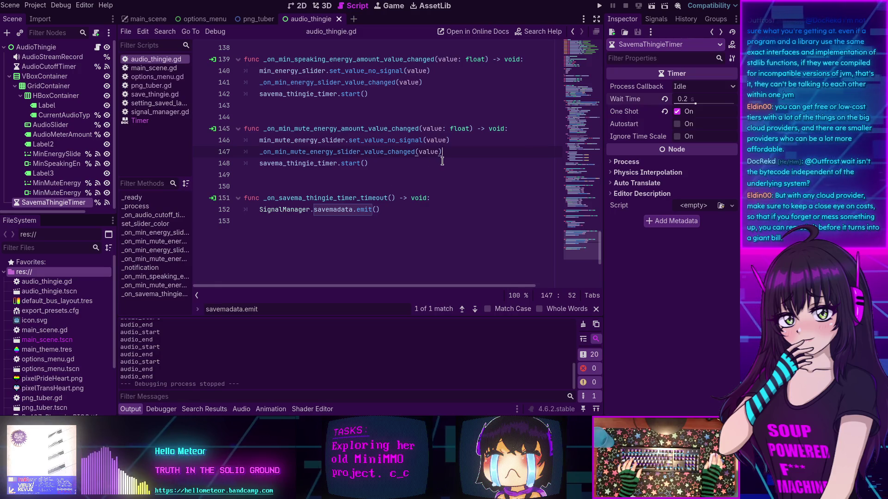
pyautogui.moveTo(339, 164)
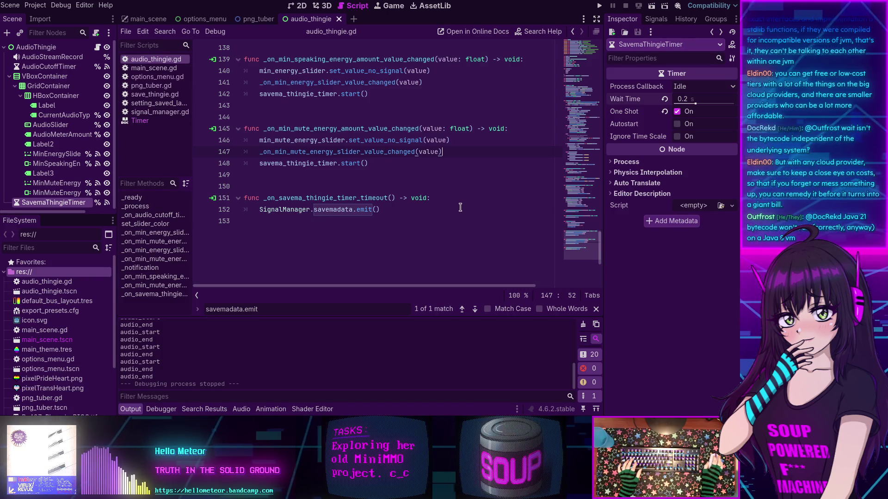
# Add print("timeout") as a new line in _on_savema_thingie_timer_timeout.
pyautogui.click(447, 202)
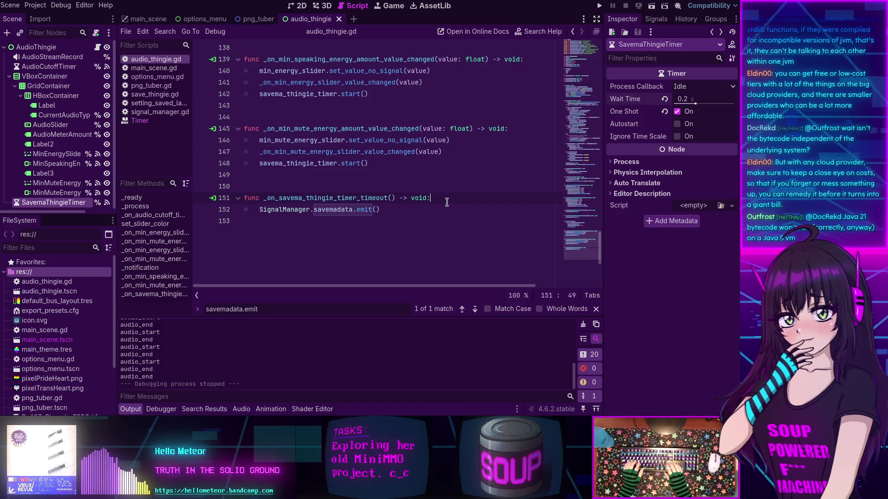
pyautogui.press('Return')
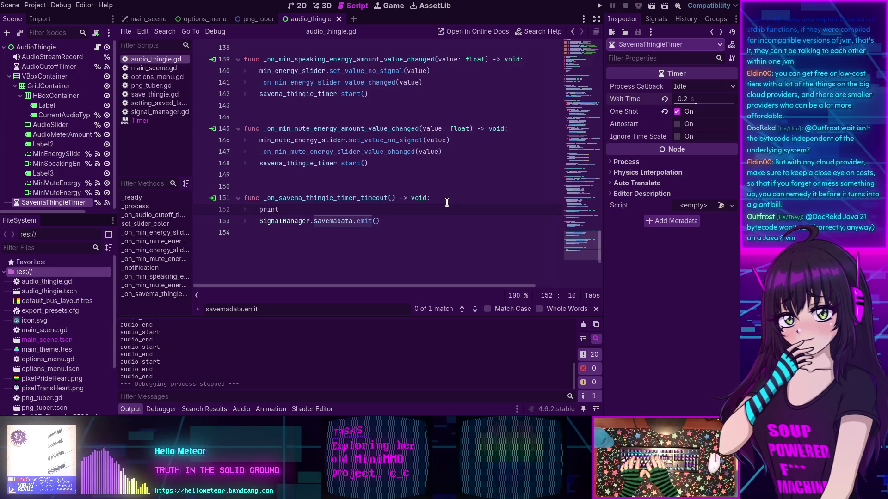
pyautogui.write('print("timeout')
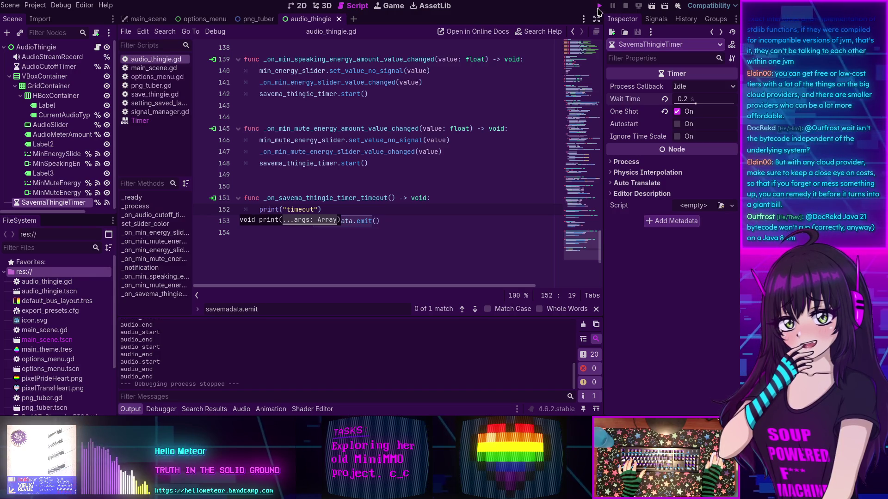
# Run and stop the project to check the timeout message, then review SavemaThingieTimer's properties.
pyautogui.click(599, 6)
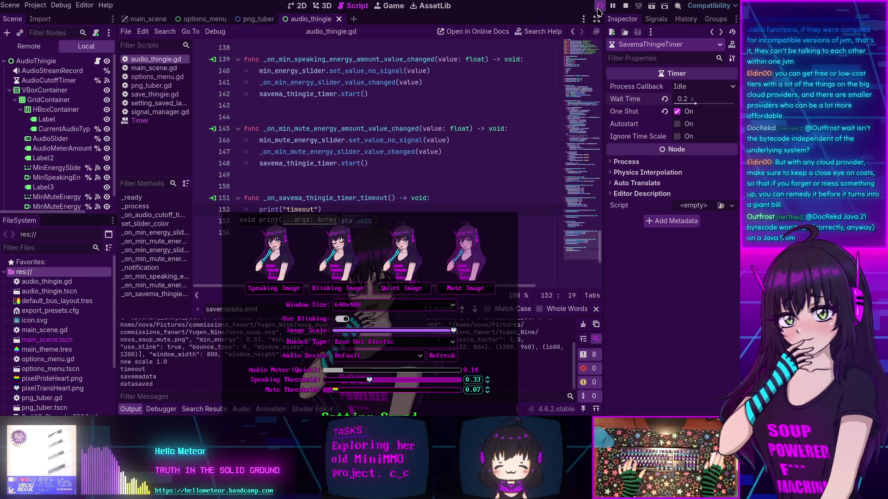
pyautogui.press('F8')
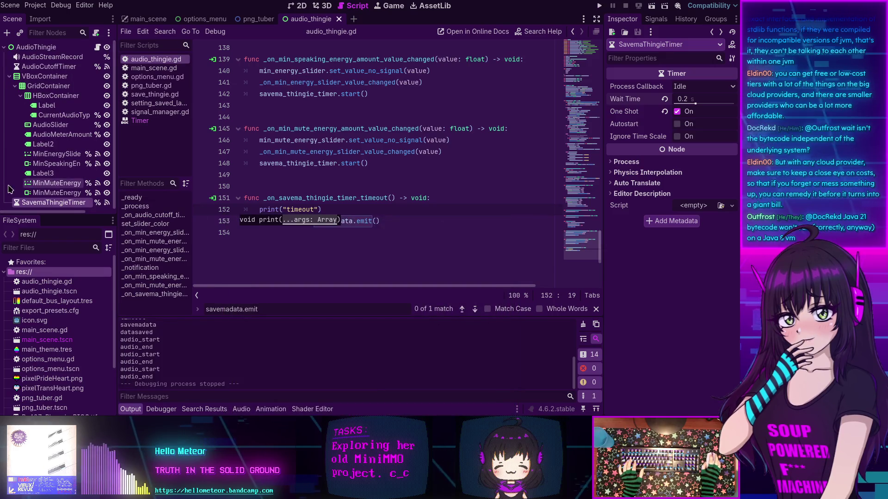
pyautogui.click(53, 193)
pyautogui.click(53, 202)
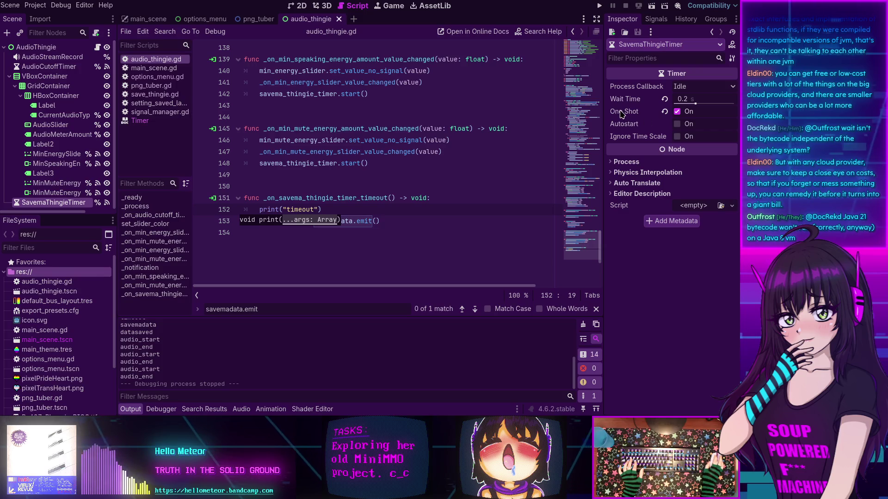
pyautogui.moveTo(625, 129)
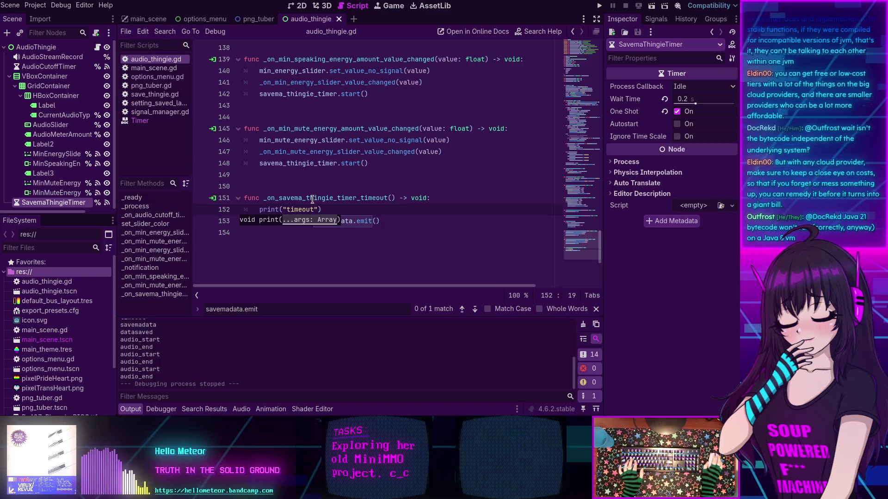
pyautogui.click(418, 199)
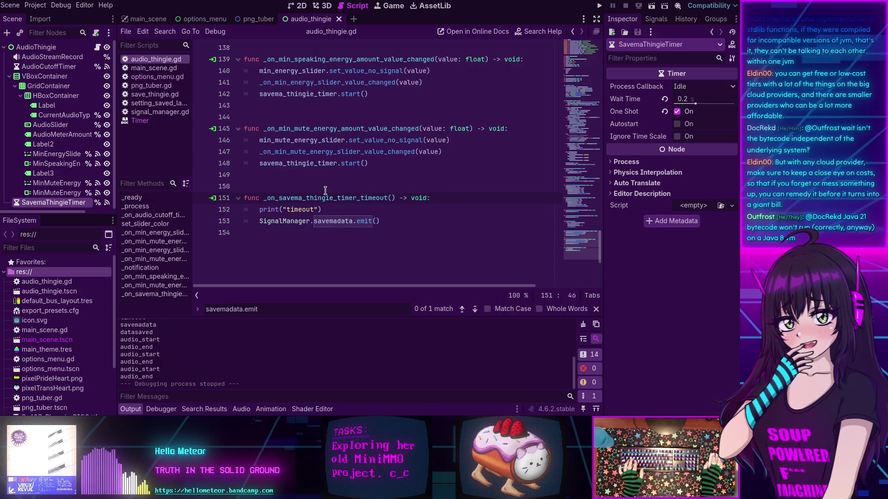
pyautogui.click(268, 163)
pyautogui.moveTo(368, 163); pyautogui.dragTo(268, 163)
pyautogui.doubleClick(298, 163)
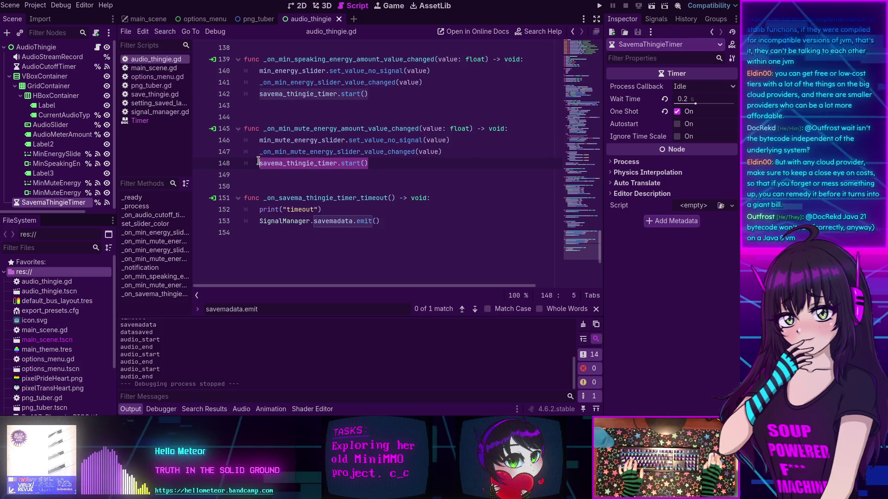
pyautogui.hotkey('ctrl', 'f')
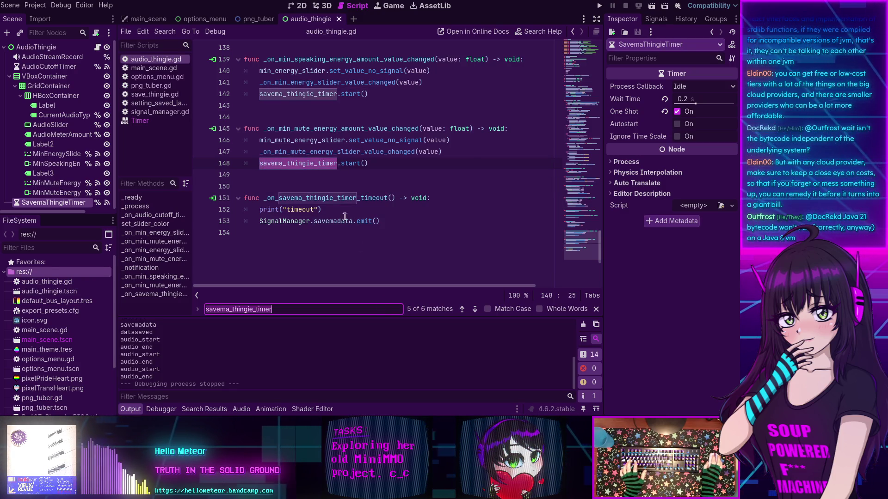
pyautogui.click(462, 310)
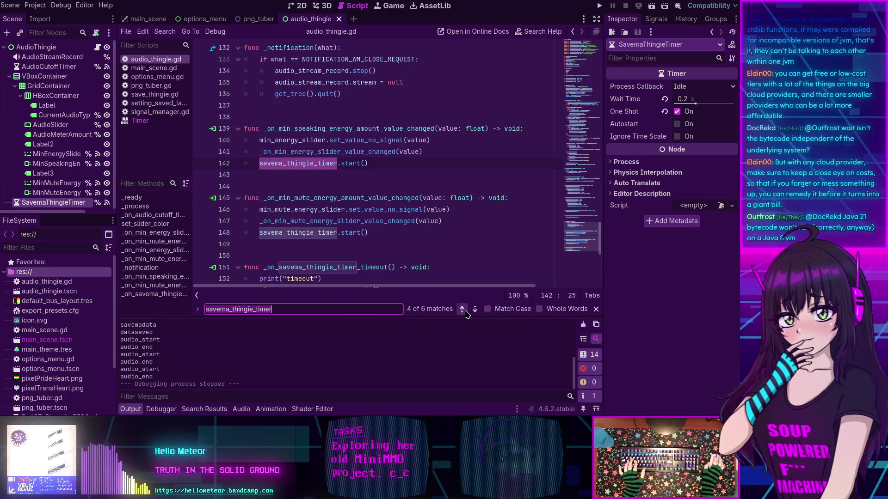
pyautogui.click(464, 311)
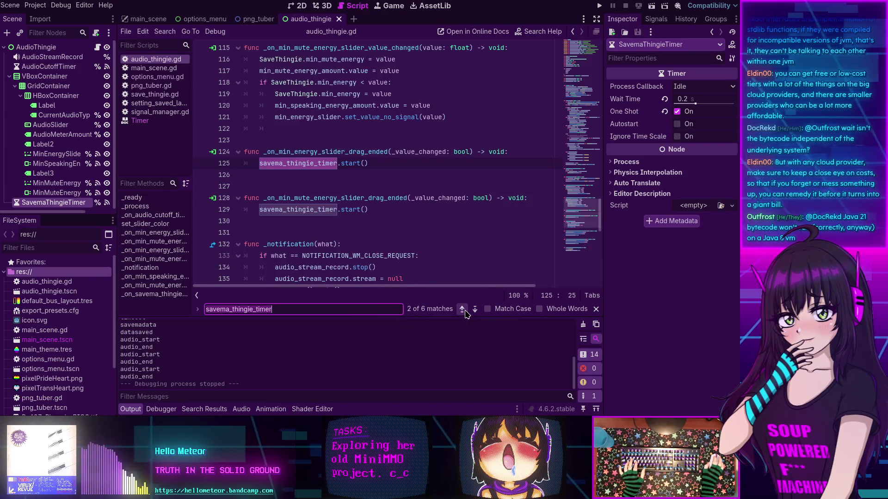
pyautogui.click(475, 309)
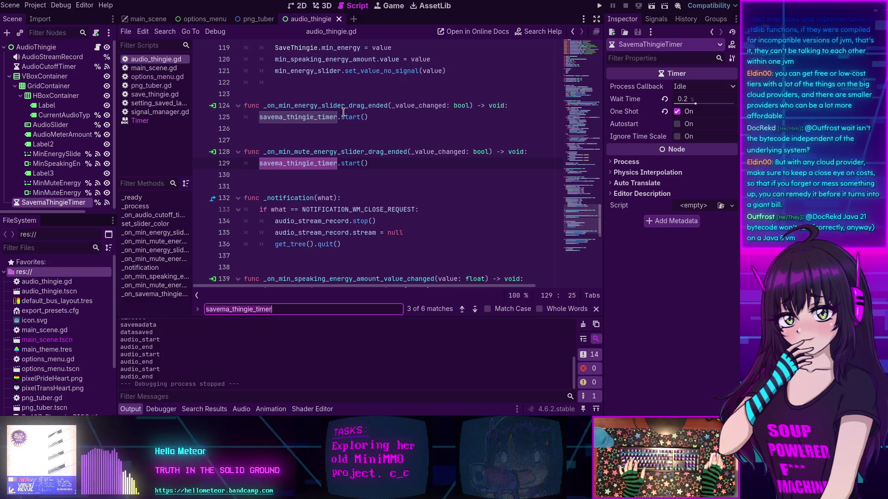
pyautogui.doubleClick(298, 107)
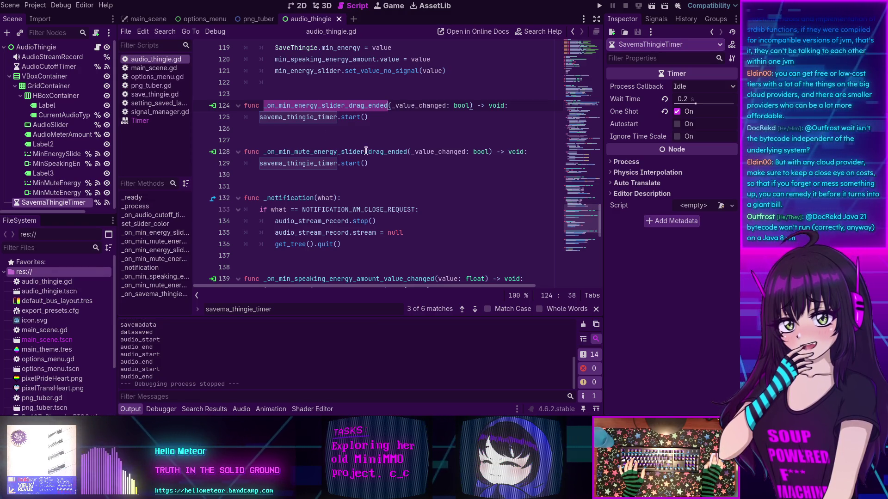
pyautogui.scroll(2, 301, 152)
pyautogui.scroll(-3, 371, 152)
pyautogui.scroll(-3, 371, 153)
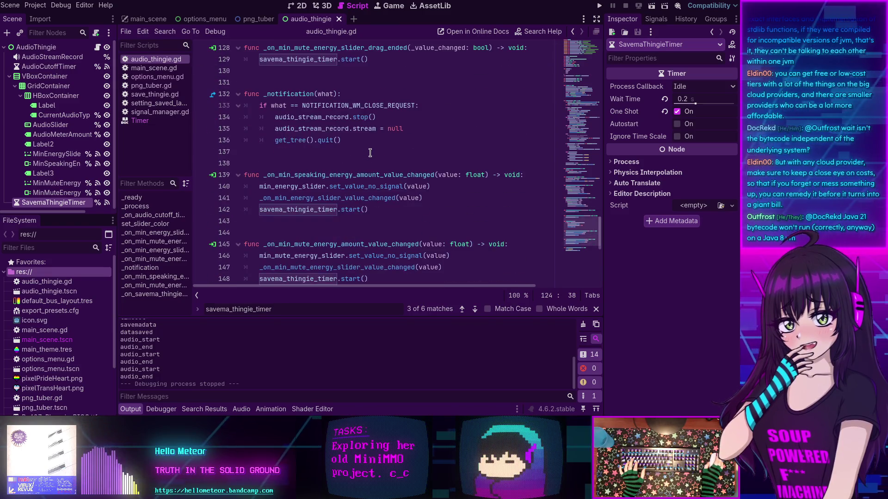
pyautogui.moveTo(299, 182)
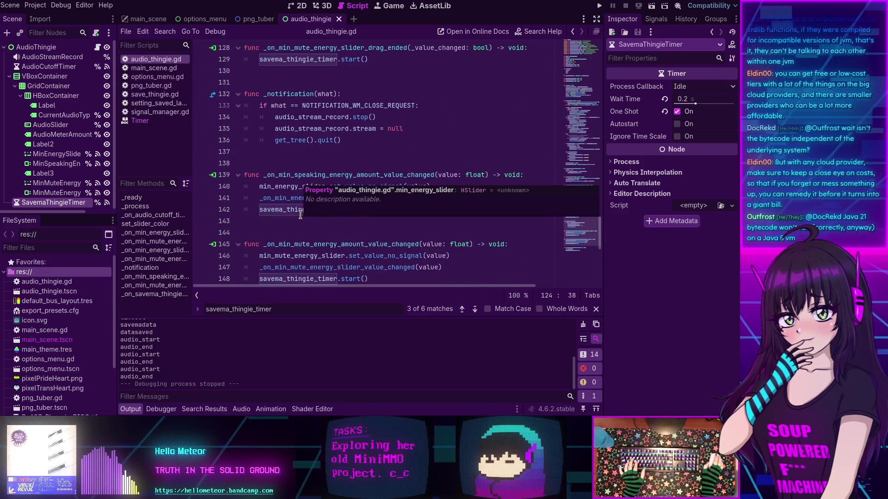
pyautogui.scroll(-6, 378, 175)
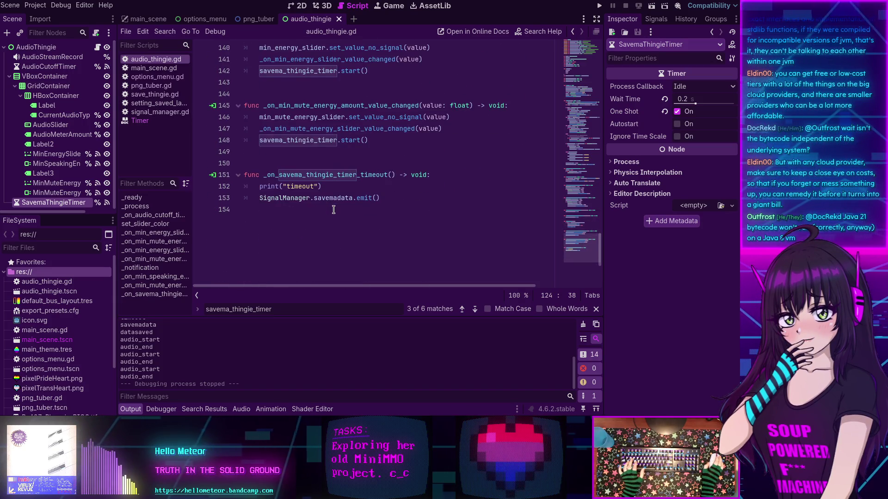
pyautogui.scroll(20, 312, 167)
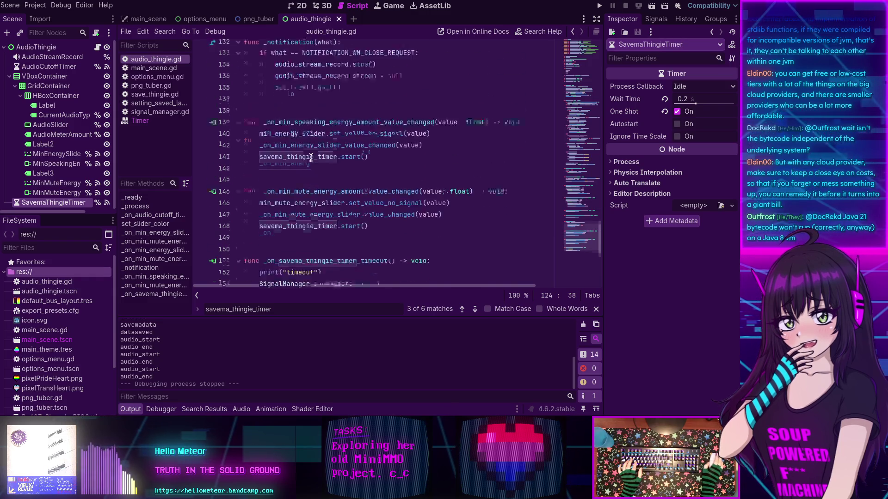
pyautogui.scroll(20, 311, 166)
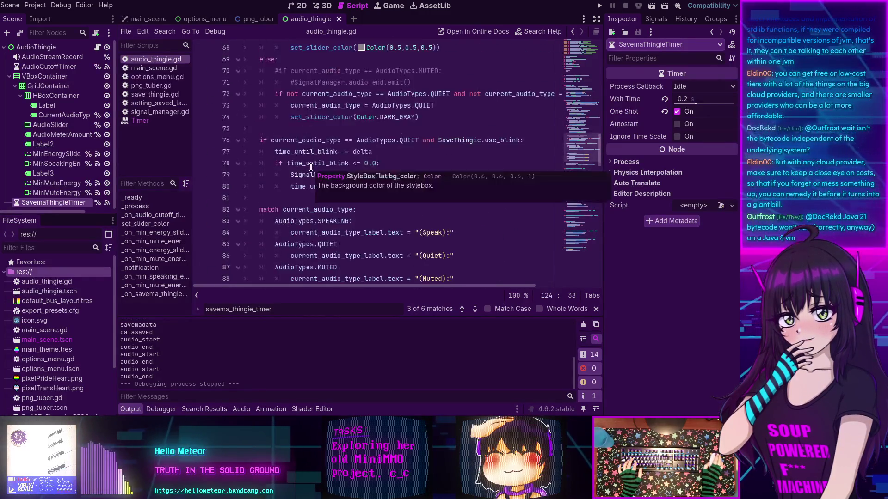
# Hide the Output panel and search all project files for _on_min_energy_slider_drag_ended.
pyautogui.scroll(7, 311, 167)
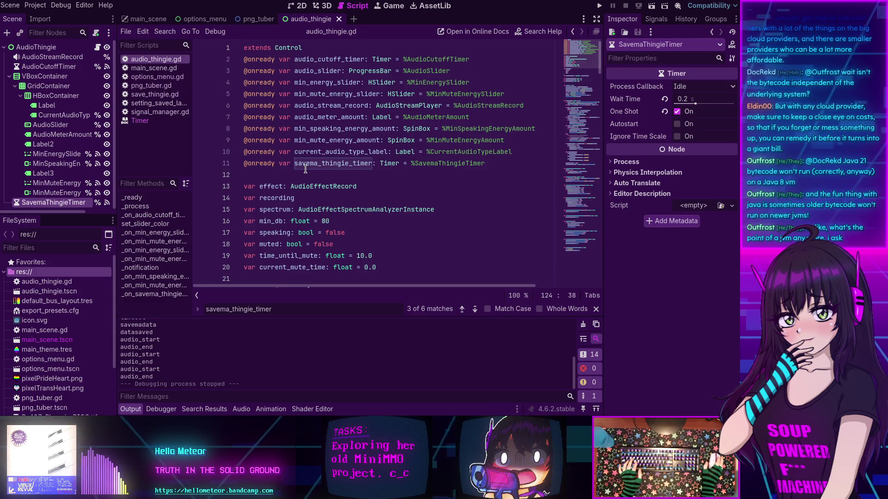
pyautogui.scroll(-3, 290, 167)
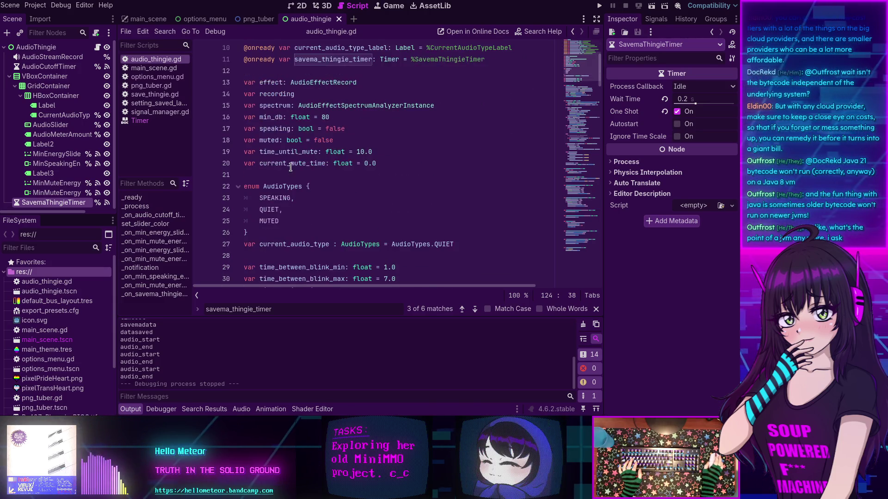
pyautogui.click(116, 407)
pyautogui.scroll(-3, 357, 177)
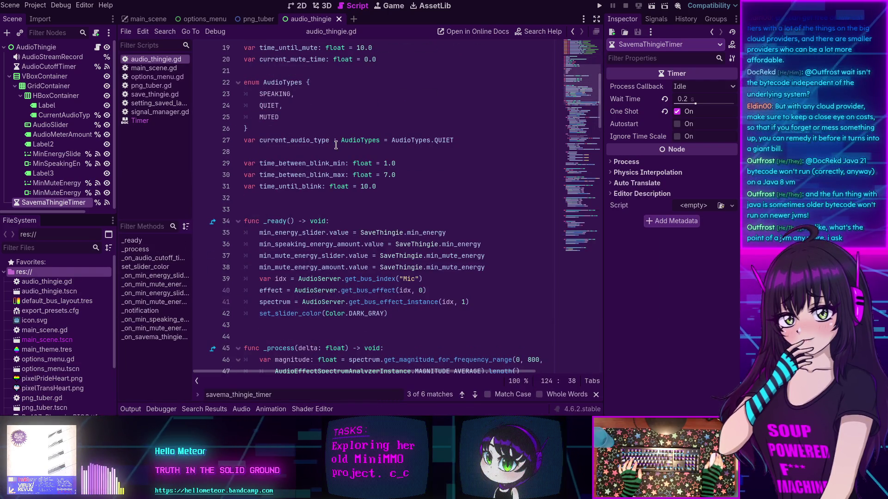
pyautogui.scroll(-2, 335, 145)
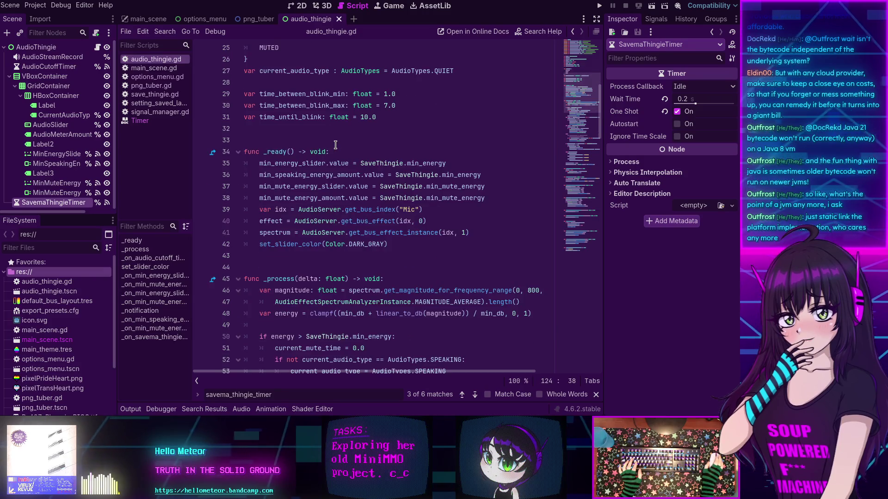
pyautogui.scroll(-8, 336, 146)
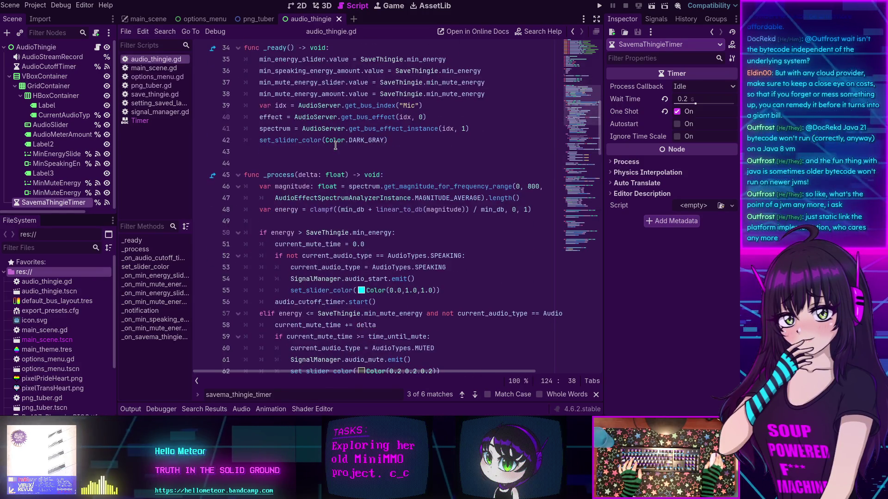
pyautogui.scroll(-15, 392, 153)
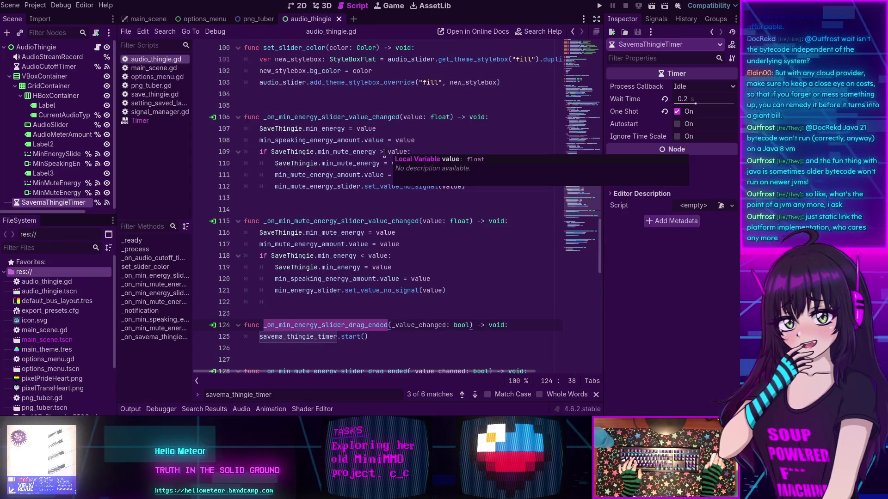
pyautogui.scroll(-3, 337, 239)
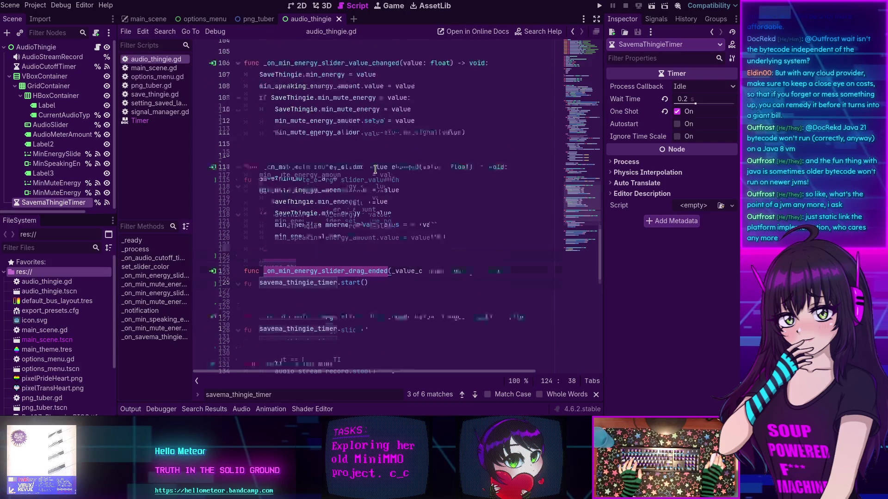
pyautogui.click(337, 239)
pyautogui.scroll(-3, 361, 254)
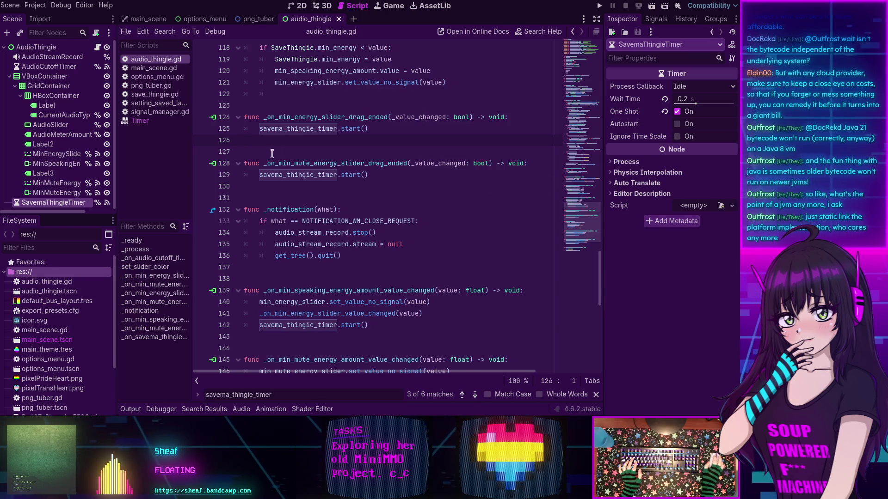
pyautogui.doubleClick(326, 118)
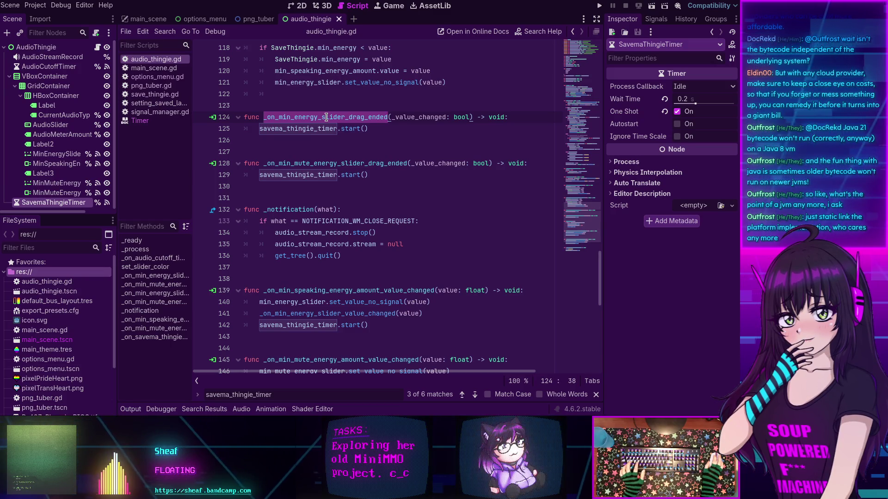
pyautogui.hotkey('ctrl', 'shift', 'f')
# Run project-wide searches for _on_min_energy_slider_drag_ended and _on_min_mute_energy_slider_drag_ended.
pyautogui.click(368, 246)
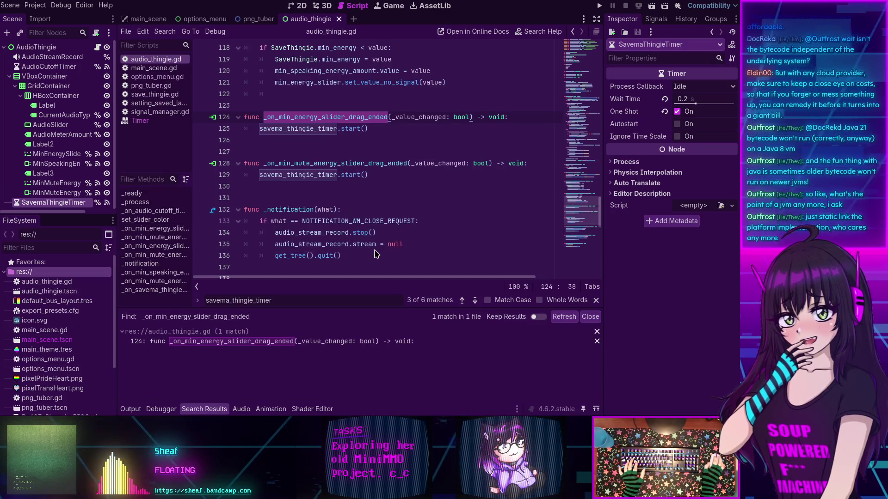
pyautogui.doubleClick(298, 164)
pyautogui.hotkey('ctrl', 'shift', 'f')
pyautogui.press('Return')
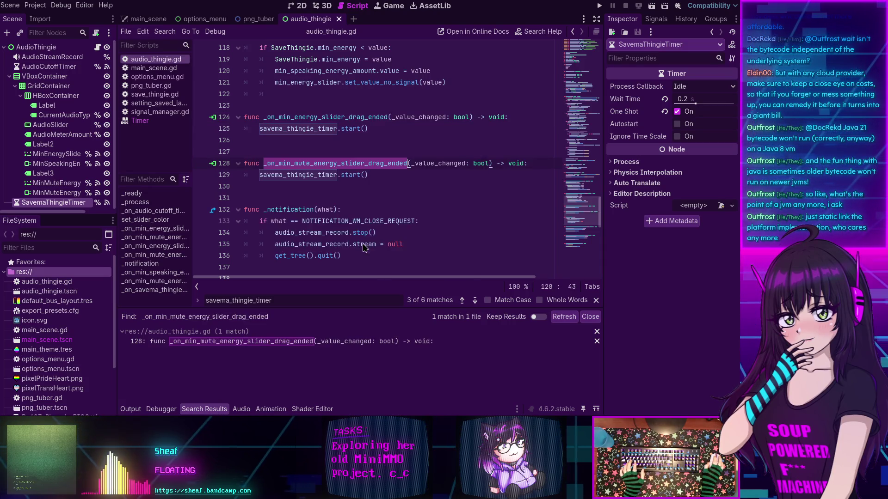
pyautogui.scroll(-2, 305, 145)
pyautogui.scroll(-2, 301, 141)
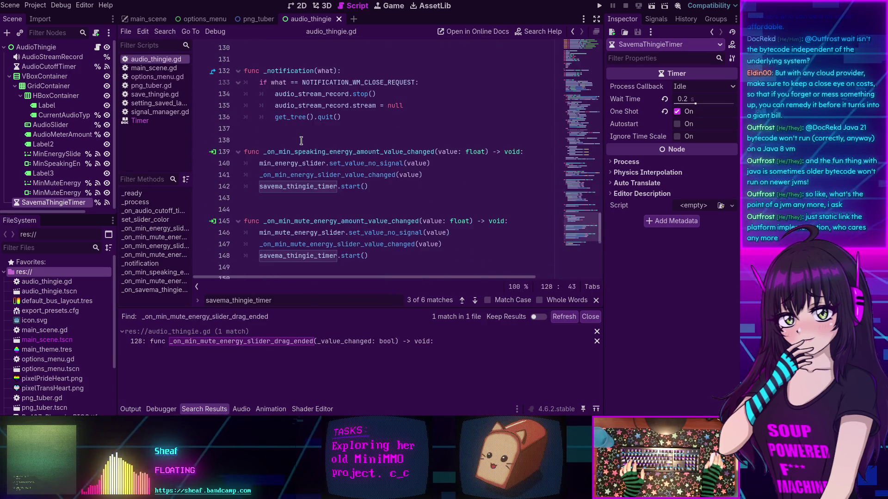
# Search the project for _on_min_speaking_energy_amount_value_changed and _on_min_mute_energy_amount_value_changed, then return to the top.
pyautogui.doubleClick(306, 152)
pyautogui.hotkey('ctrl', 'shift', 'f')
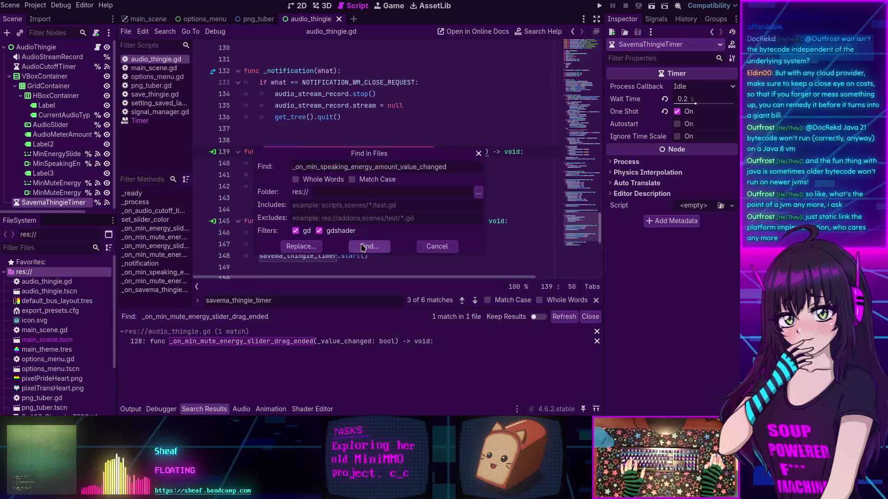
pyautogui.press('Return')
pyautogui.scroll(-2, 311, 186)
pyautogui.doubleClick(323, 152)
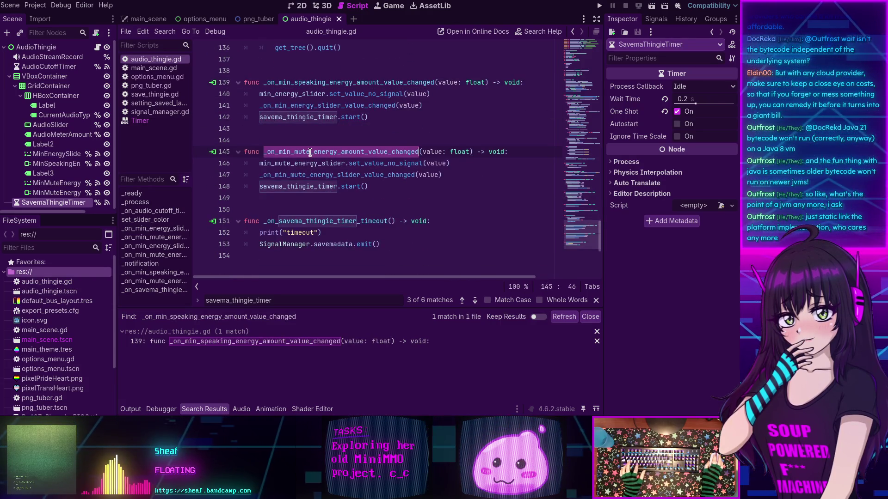
pyautogui.hotkey('ctrl', 'shift', 'f')
pyautogui.click(365, 247)
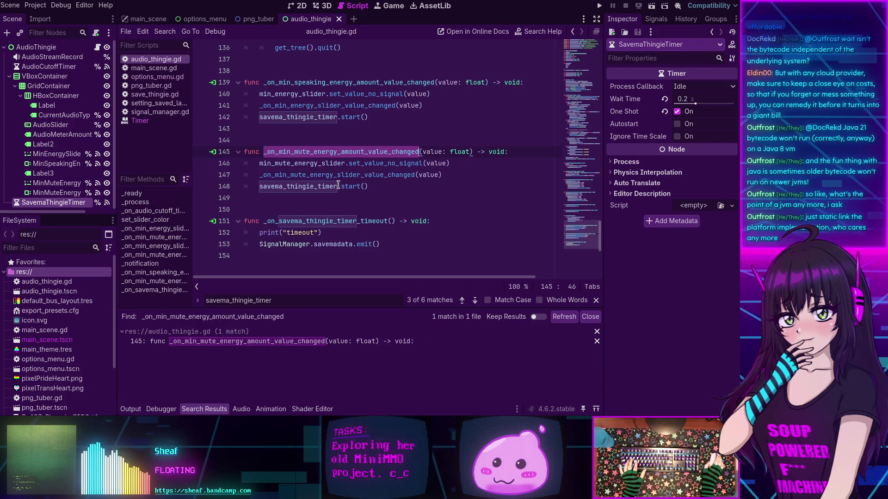
pyautogui.scroll(-2, 338, 185)
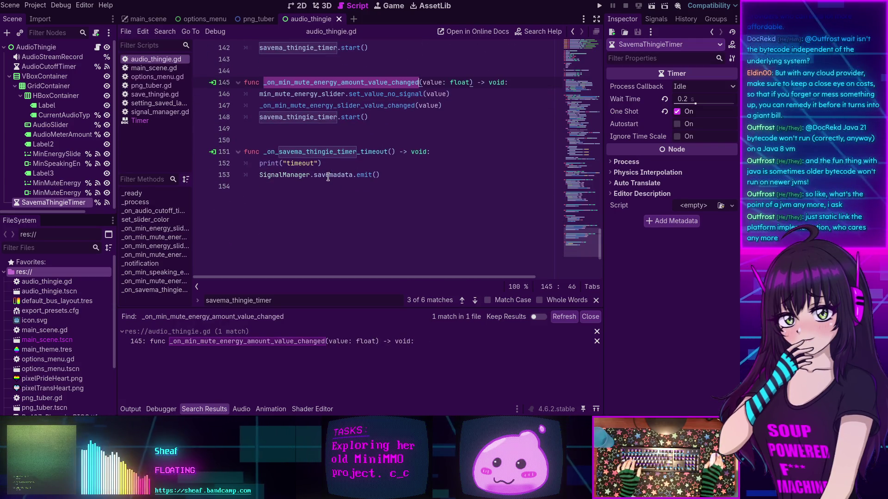
pyautogui.moveTo(564, 95)
pyautogui.mouseDown()
pyautogui.moveTo(568, 79)
pyautogui.moveTo(568, 88)
pyautogui.mouseUp()
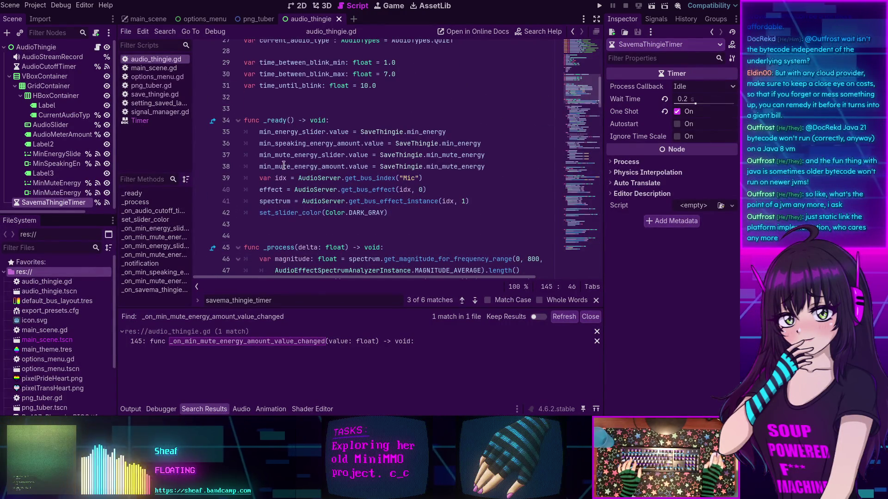
pyautogui.scroll(9, 277, 153)
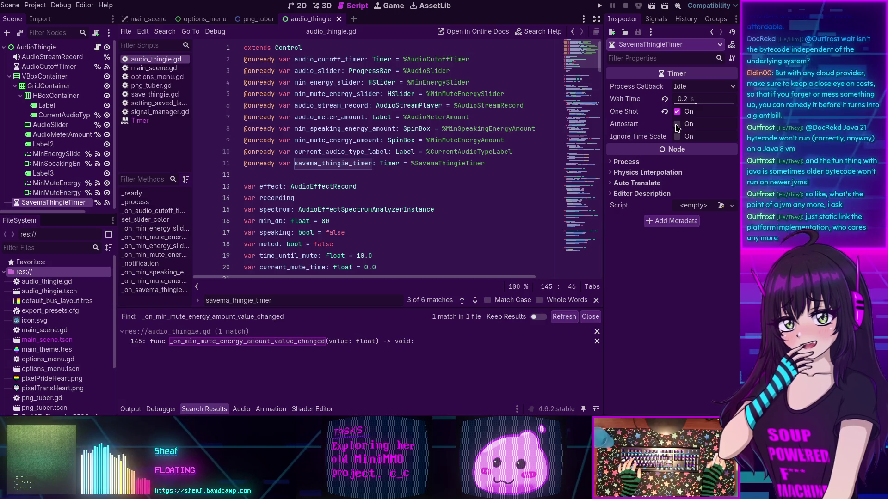
# Leave the timer's Autostart off, run and stop the project, and review the timeout, savemadata, datasaved log.
pyautogui.click(677, 124)
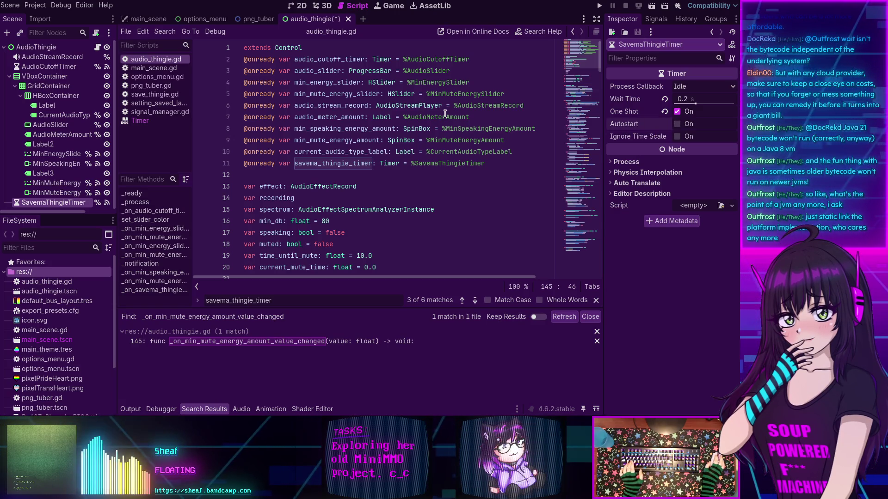
pyautogui.hotkey('ctrl', 'z')
pyautogui.click(599, 6)
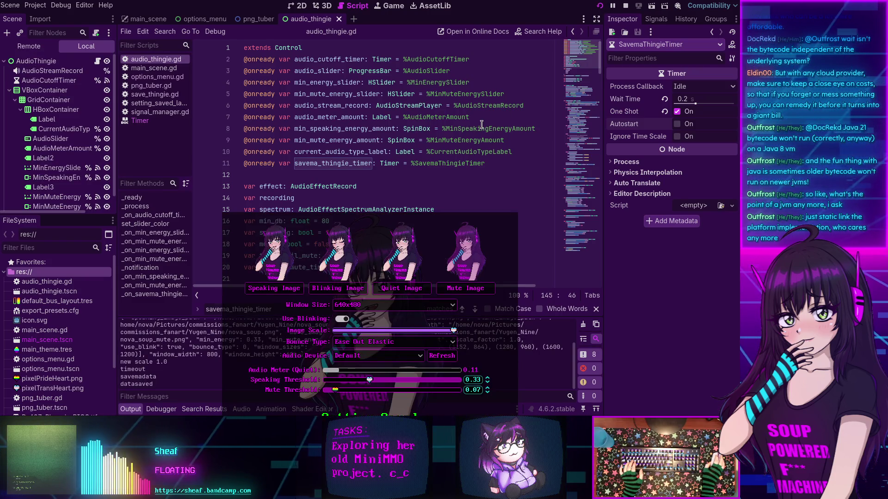
pyautogui.press('F8')
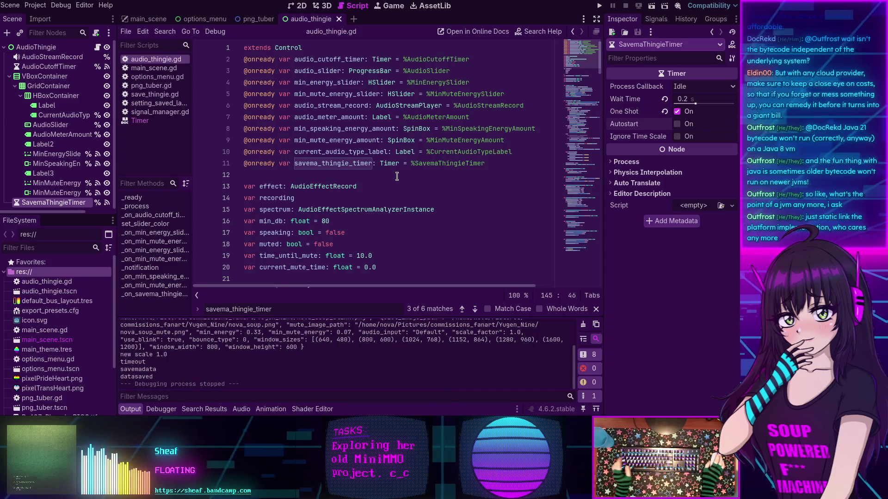
pyautogui.scroll(-1, 397, 176)
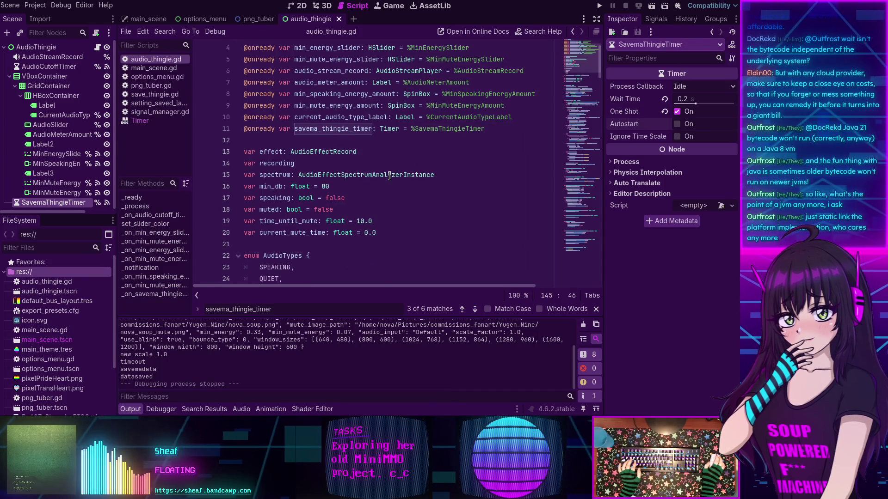
pyautogui.moveTo(574, 53); pyautogui.dragTo(572, 248)
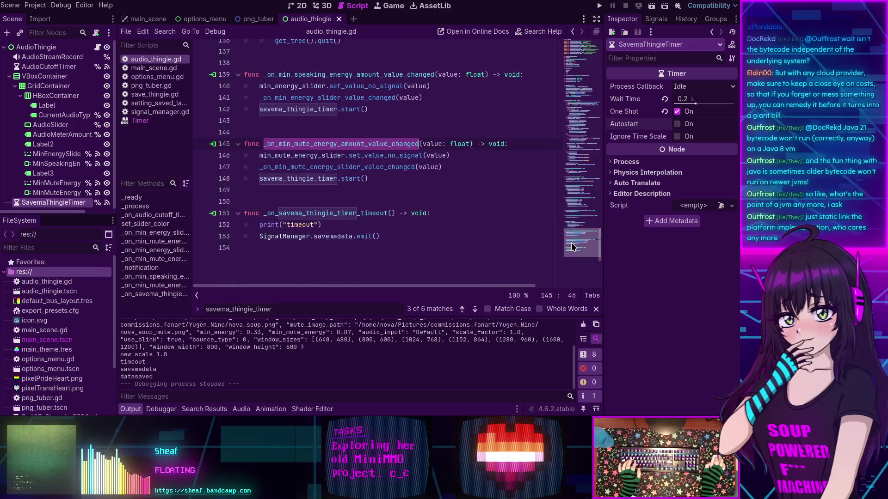
# Run the project, change Speaking Threshold to 0.34 and back to 0.33, drag its slider, then stop.
pyautogui.click(598, 6)
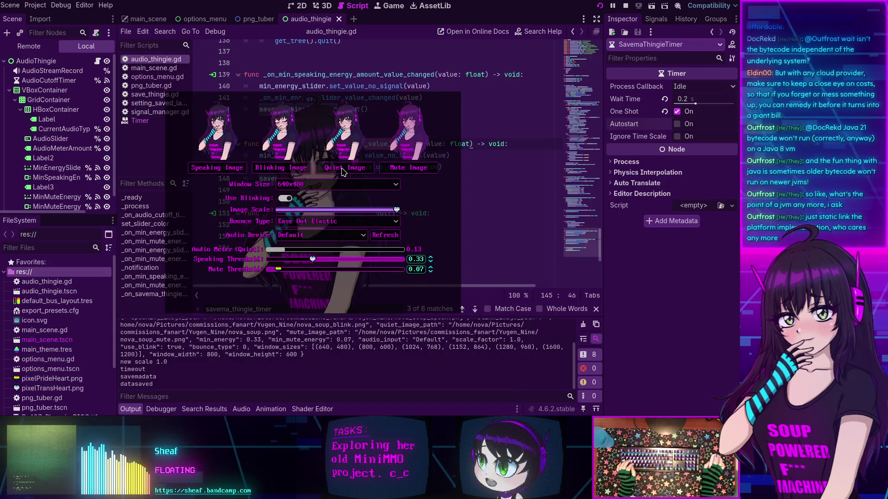
pyautogui.click(431, 258)
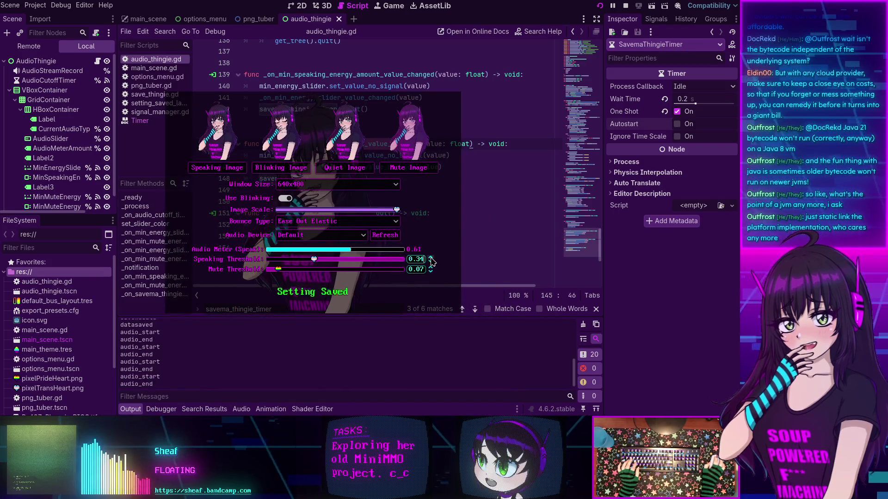
pyautogui.click(314, 259)
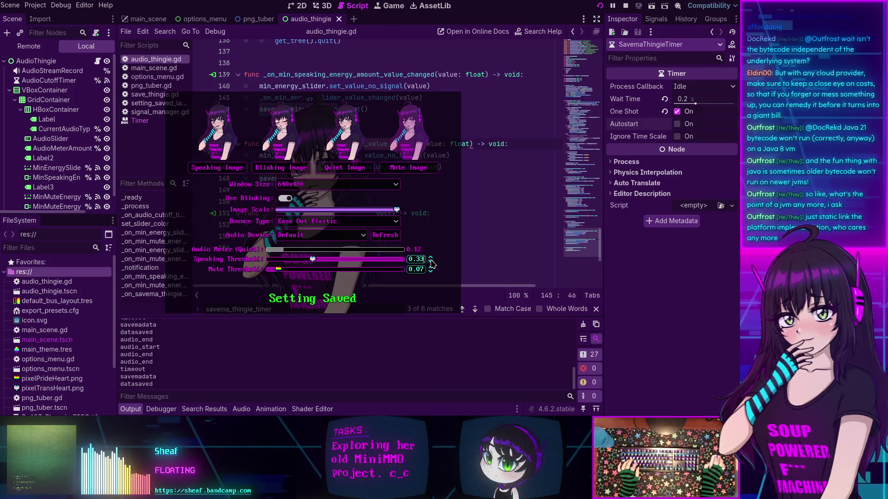
pyautogui.moveTo(361, 260)
pyautogui.mouseDown()
pyautogui.moveTo(303, 262)
pyautogui.moveTo(361, 262)
pyautogui.moveTo(321, 260)
pyautogui.mouseUp()
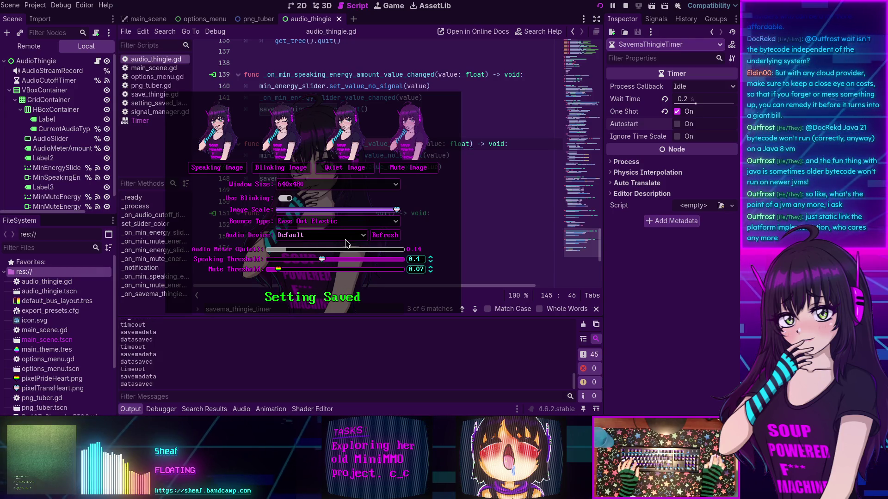
pyautogui.press('Escape')
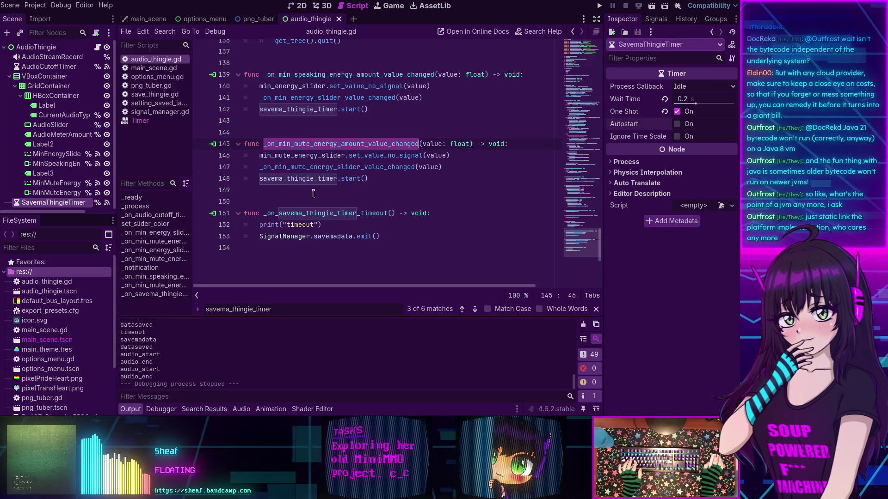
# Add 'var is_dragging: bool = false' on line 21, below current_mute_time.
pyautogui.moveTo(565, 234)
pyautogui.mouseDown()
pyautogui.moveTo(562, 163)
pyautogui.moveTo(563, 170)
pyautogui.moveTo(578, 54)
pyautogui.mouseUp()
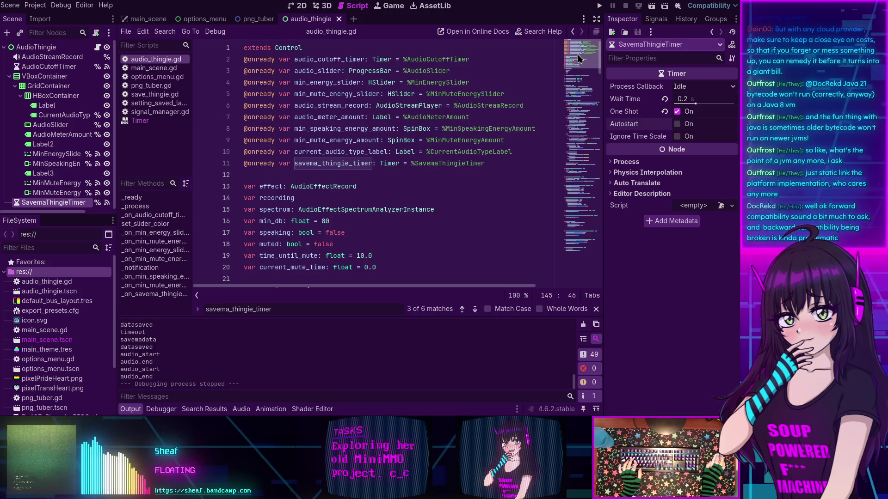
pyautogui.moveTo(578, 54); pyautogui.dragTo(576, 66)
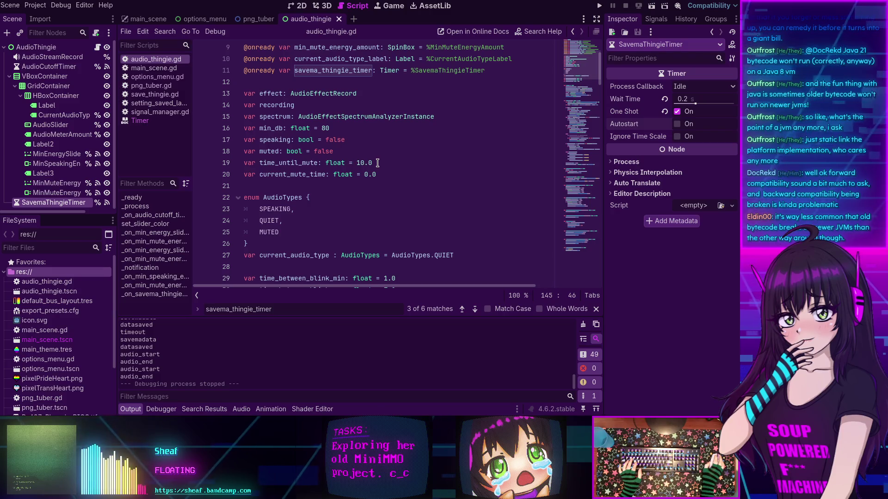
pyautogui.click(388, 174)
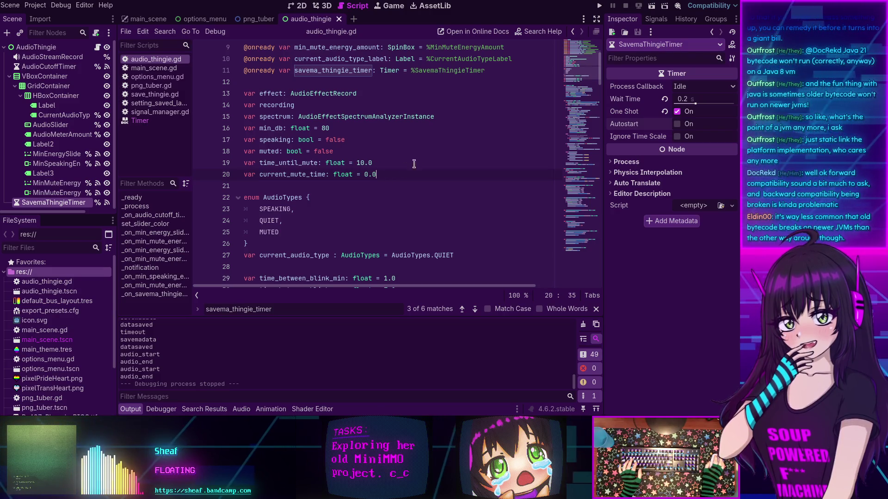
pyautogui.press('Return')
pyautogui.write('var ')
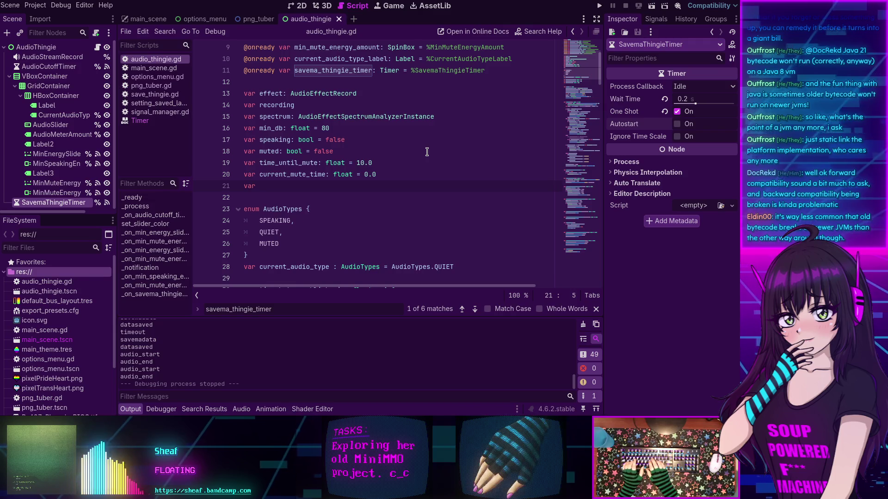
pyautogui.write('is_dragging')
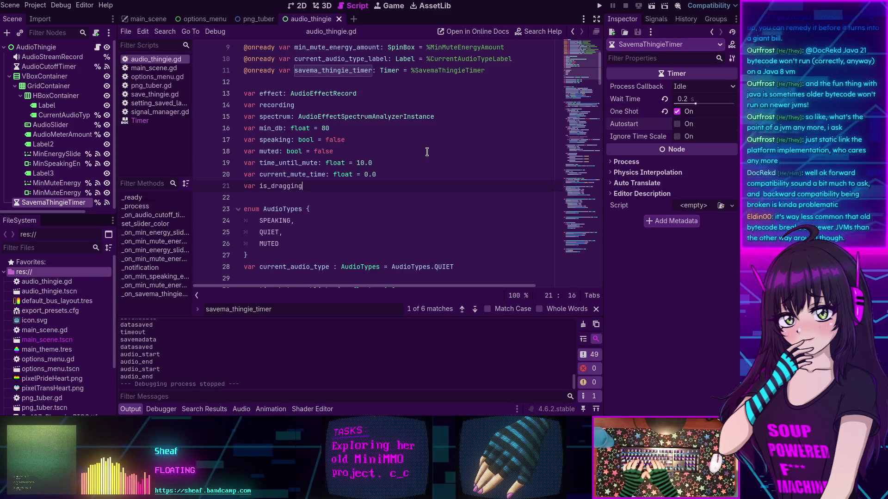
pyautogui.write(': bool = false')
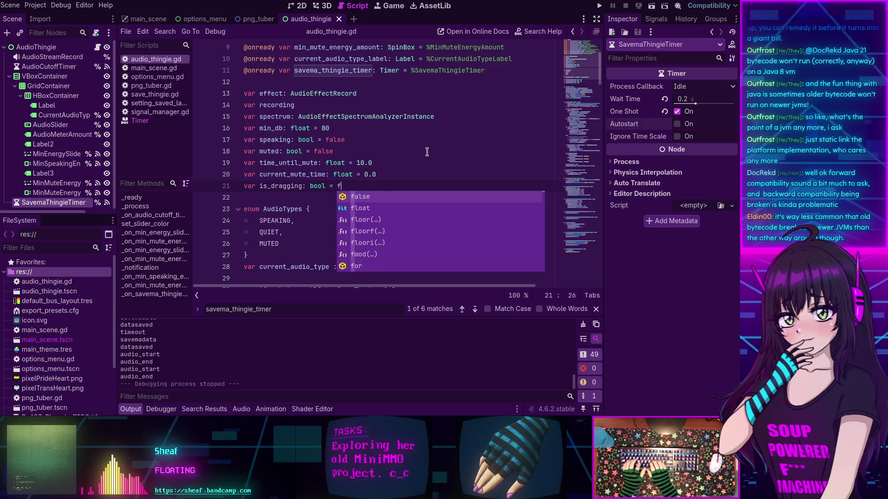
pyautogui.doubleClick(281, 186)
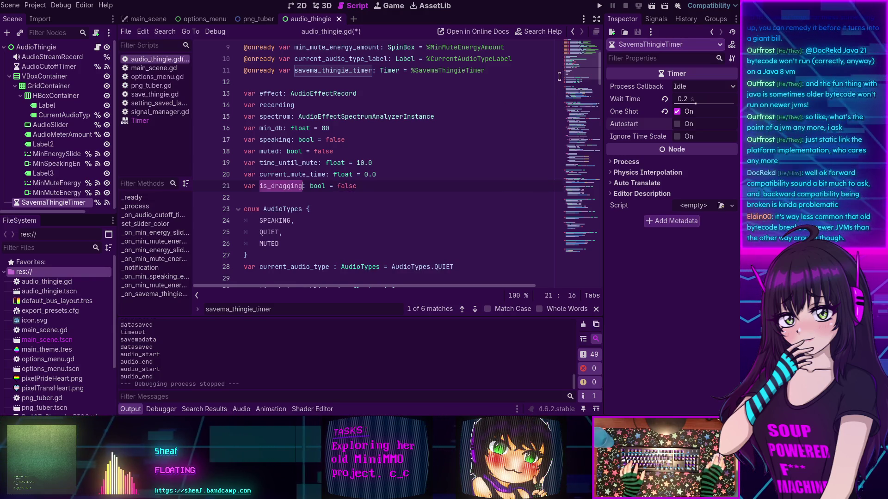
pyautogui.click(591, 197)
pyautogui.moveTo(590, 193); pyautogui.dragTo(583, 245)
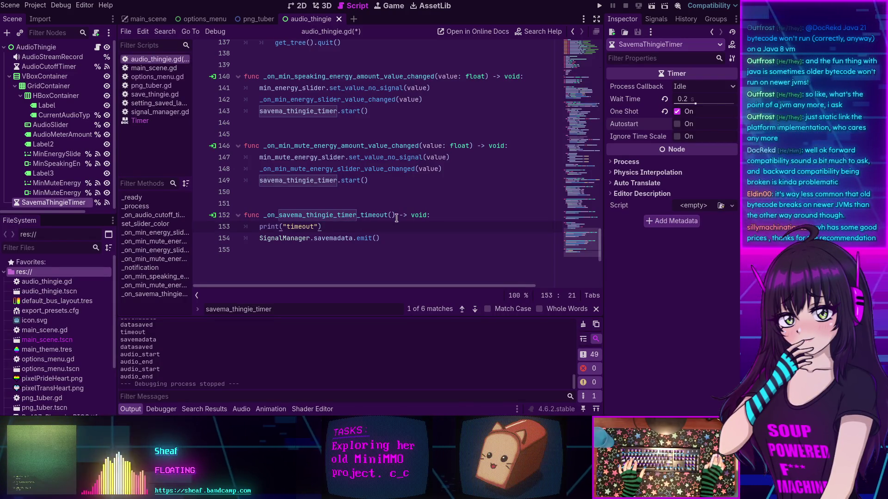
# Below the timeout print, add 'if is_dragging:' with savema_thingie_timer.start() indented inside.
pyautogui.press('Return')
pyautogui.write('if i')
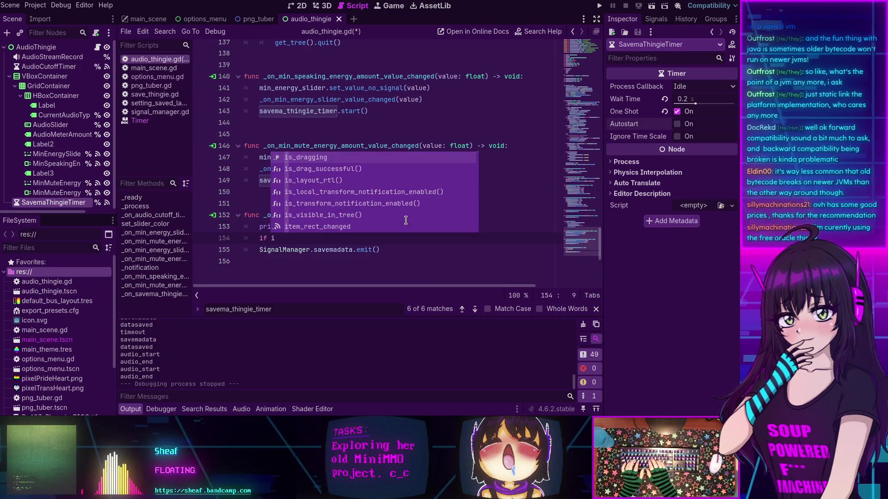
pyautogui.press('Return')
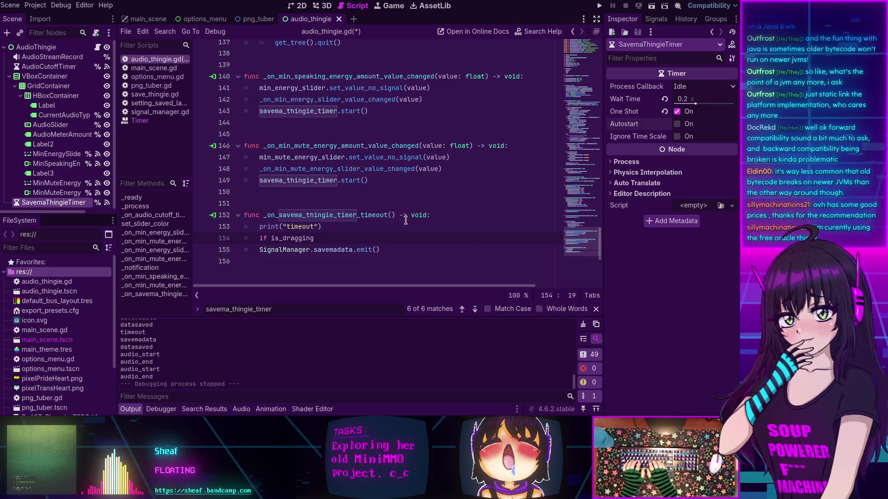
pyautogui.write(':')
pyautogui.press('Return')
pyautogui.write('save')
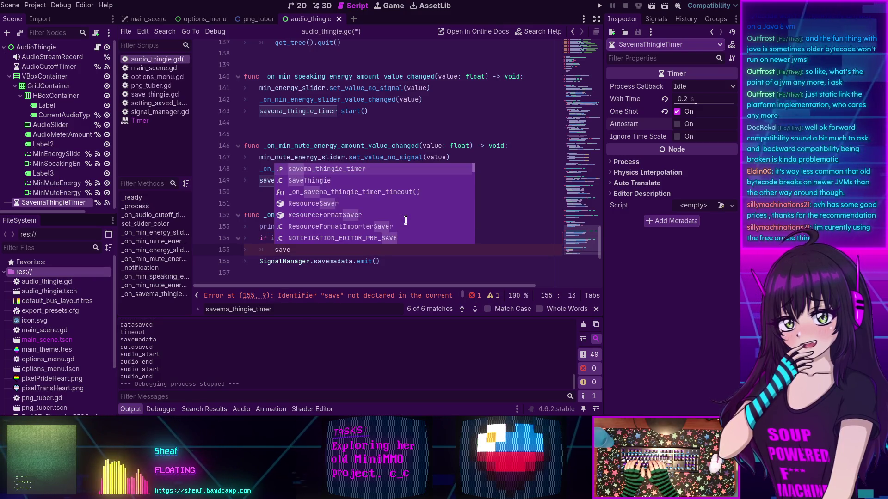
pyautogui.press('Return')
pyautogui.write('.start')
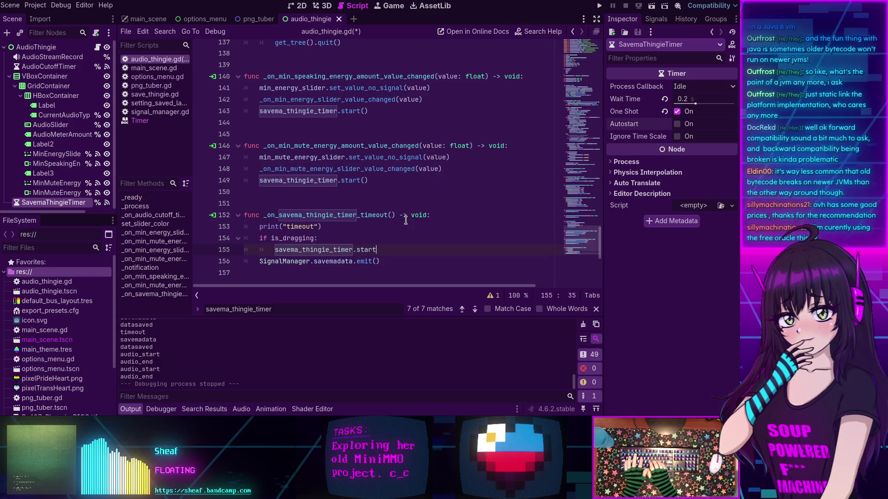
pyautogui.write('()')
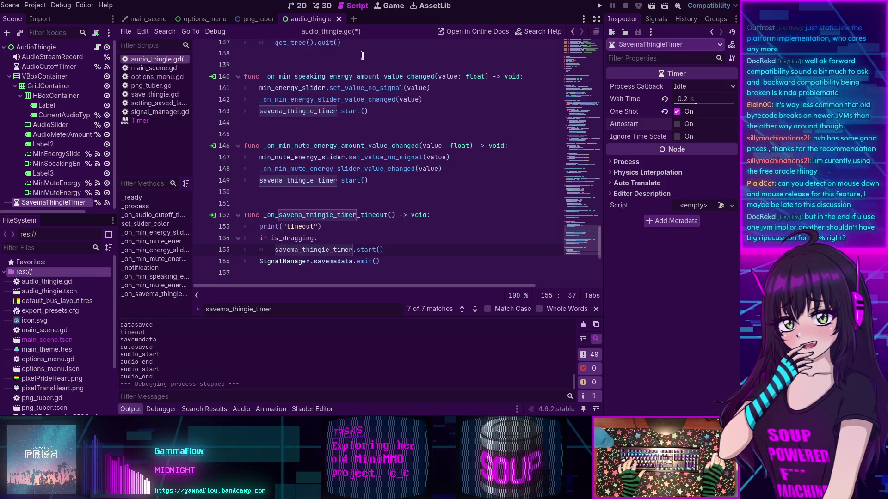
# Connect MinEnergySlider's drag_started signal, creating the _on_min_energy_slider_drag_started() stub at line 159.
pyautogui.click(53, 156)
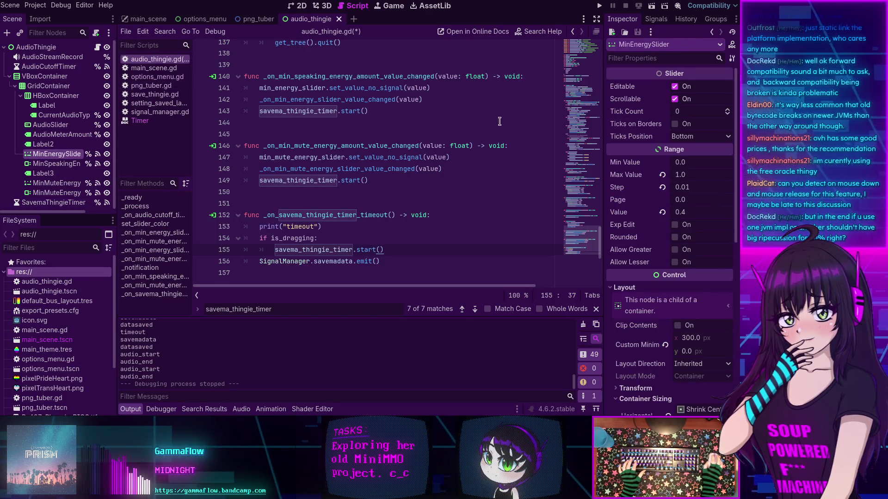
pyautogui.click(655, 19)
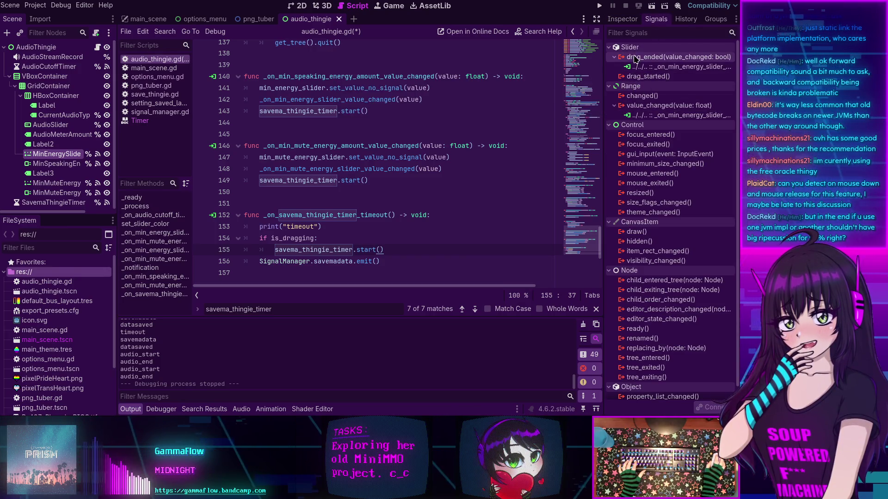
pyautogui.moveTo(635, 58)
pyautogui.moveTo(639, 73)
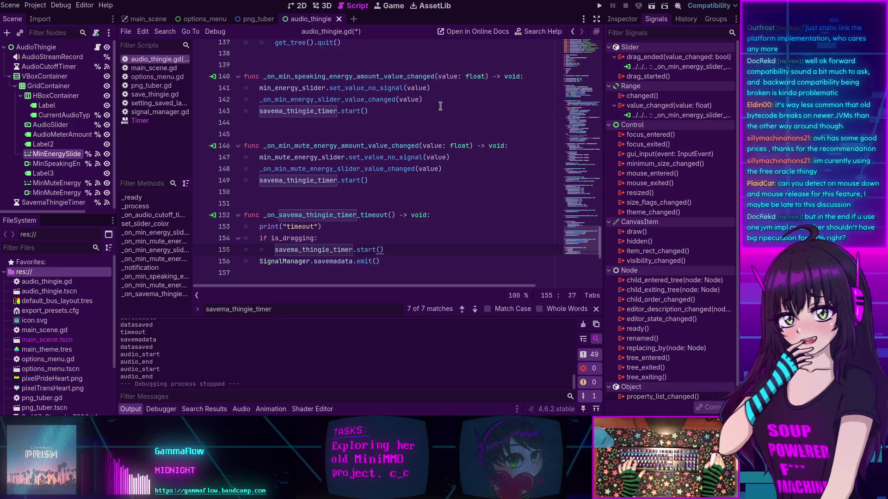
pyautogui.doubleClick(643, 79)
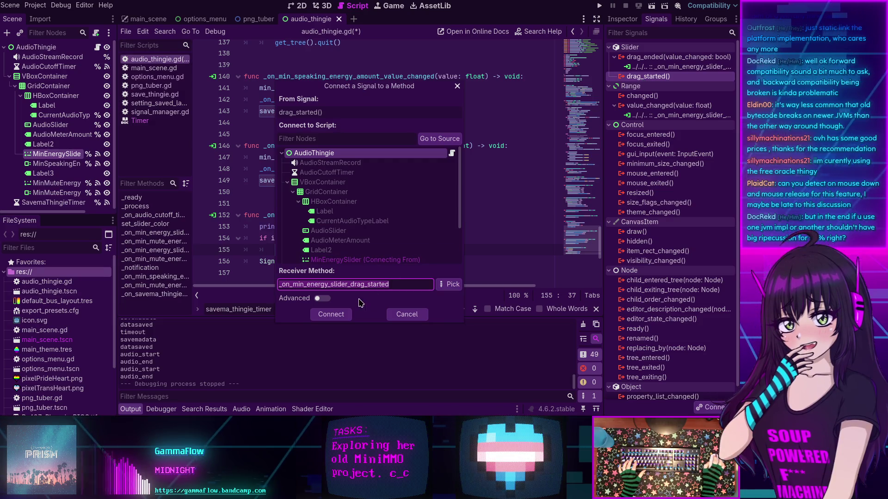
pyautogui.click(331, 317)
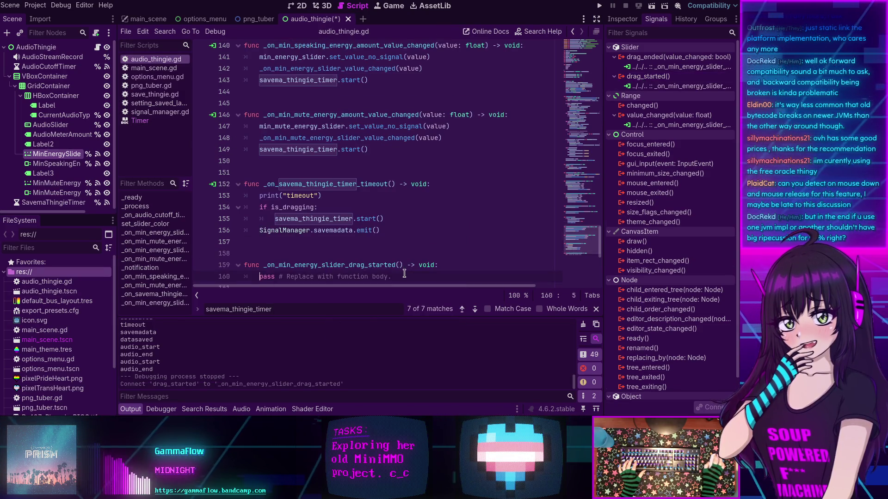
pyautogui.scroll(-2, 404, 273)
# Save and run the project, showing settings with Speaking Threshold 0.4 and Mute Threshold 0.07.
pyautogui.moveTo(392, 207); pyautogui.dragTo(257, 209)
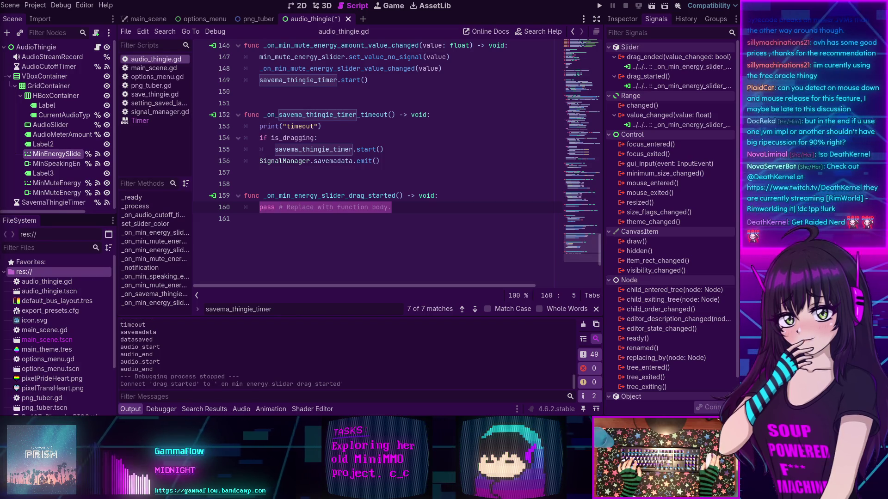
pyautogui.click(378, 222)
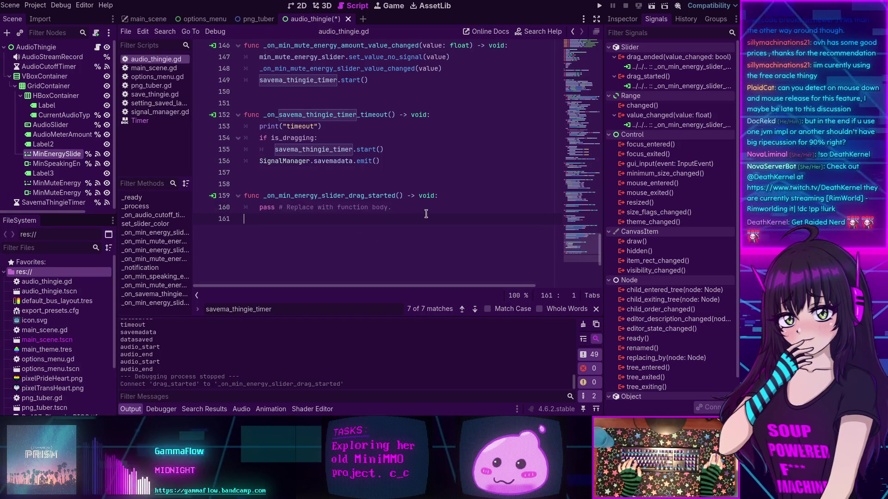
pyautogui.click(597, 6)
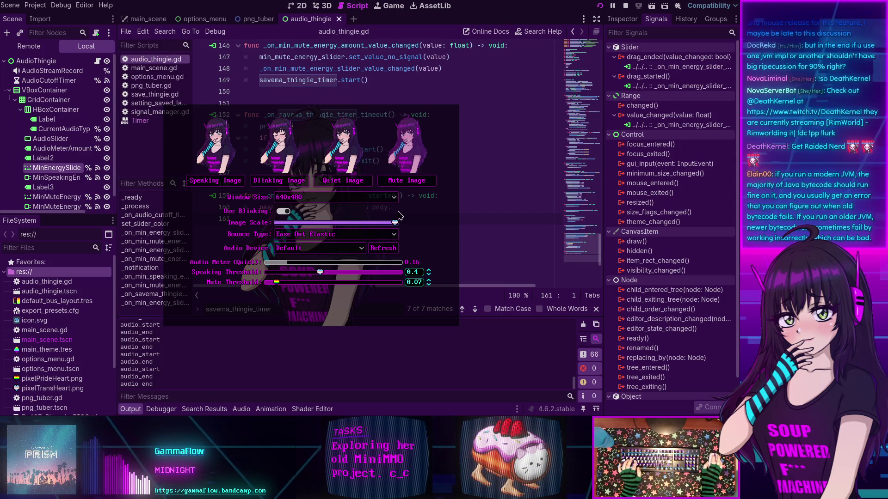
# Toggle the running app's options panel, raise Speaking Threshold from 0.4 to 0.6, then stop the game.
pyautogui.rightClick(350, 205)
pyautogui.rightClick(350, 205)
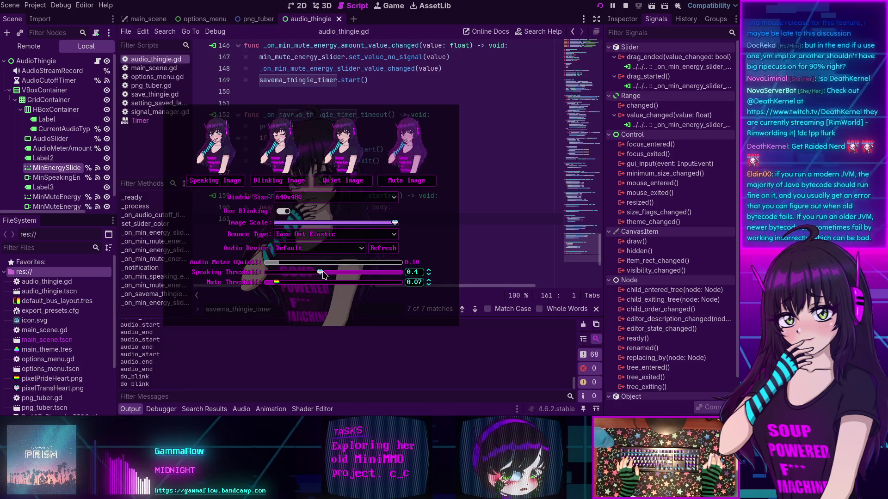
pyautogui.moveTo(338, 274); pyautogui.dragTo(362, 268)
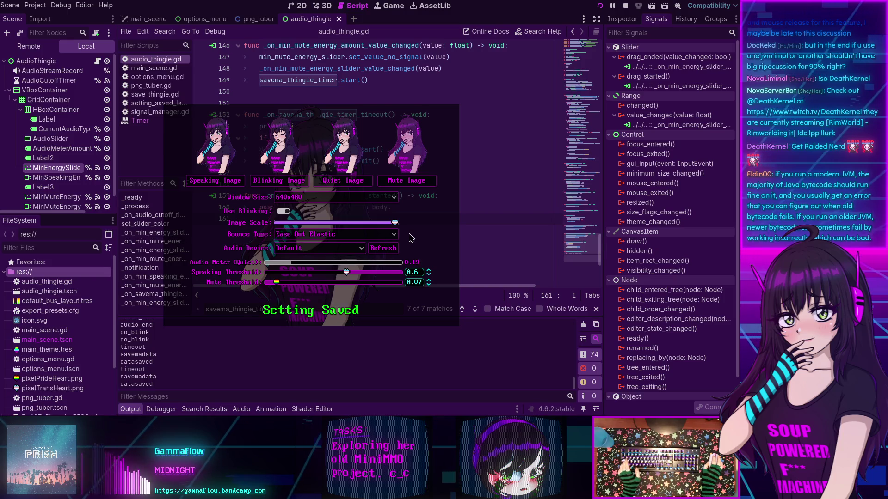
pyautogui.press('F8')
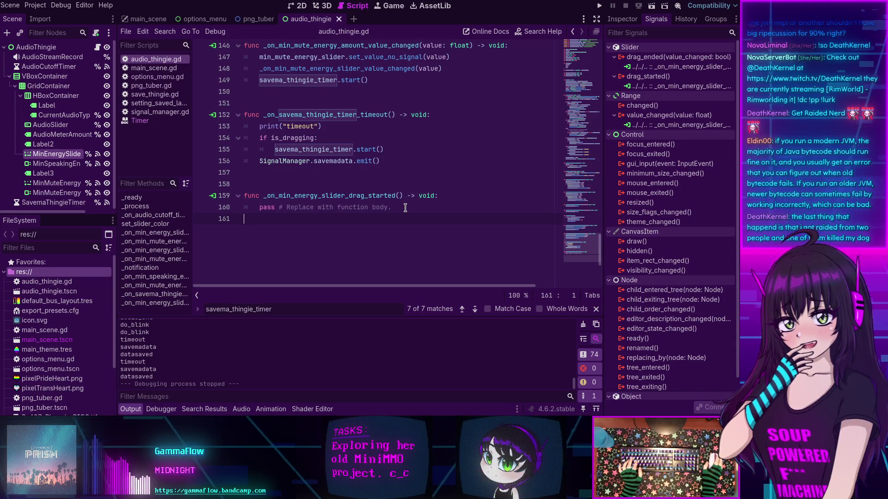
pyautogui.moveTo(391, 207); pyautogui.dragTo(263, 207)
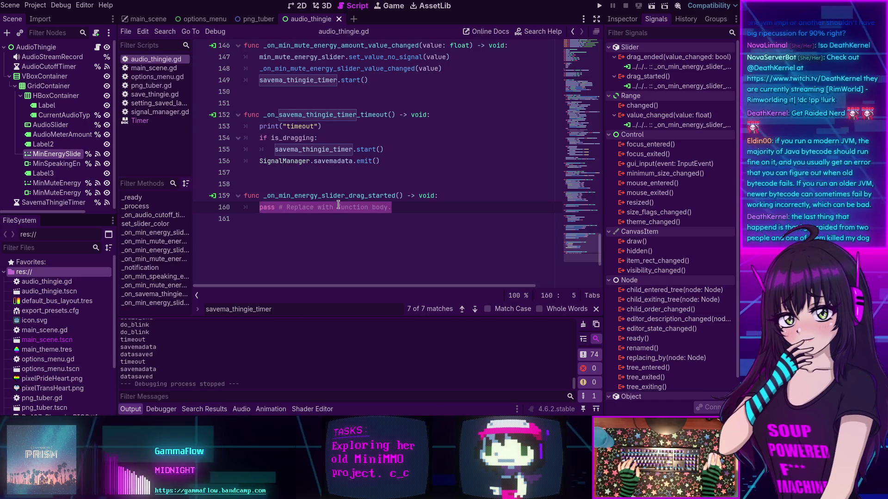
pyautogui.moveTo(396, 207); pyautogui.dragTo(252, 208)
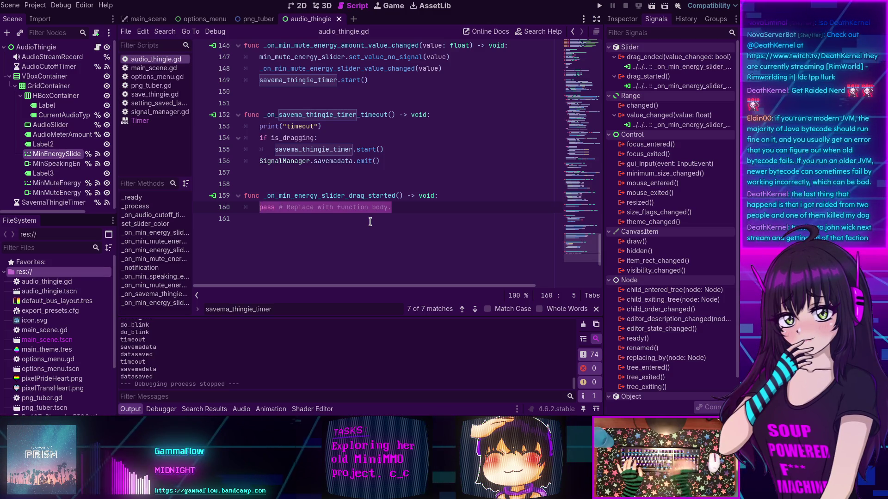
pyautogui.click(383, 216)
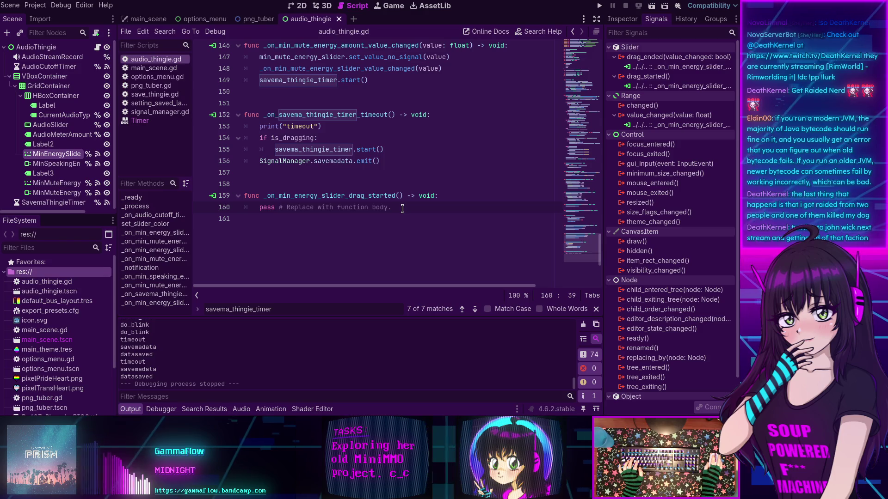
pyautogui.moveTo(399, 209); pyautogui.dragTo(259, 209)
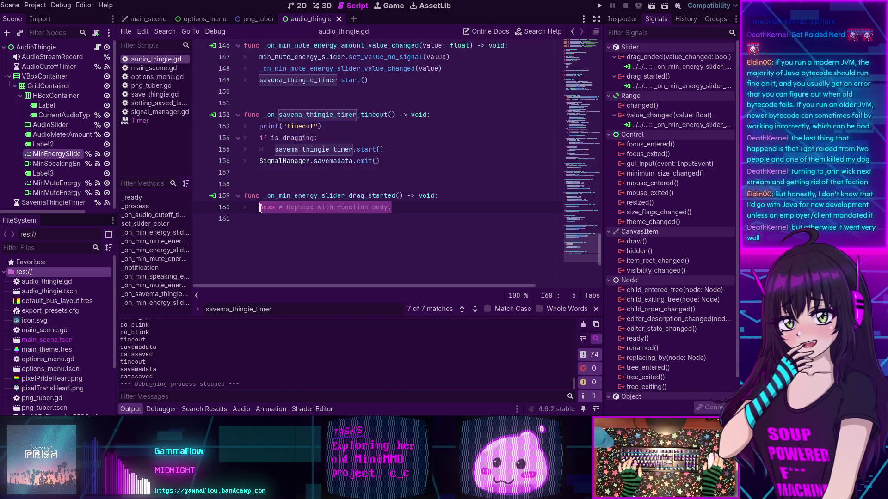
# Replace the pass placeholder on line 160 with is_dragging = true.
pyautogui.click(420, 210)
pyautogui.moveTo(420, 209); pyautogui.dragTo(260, 208)
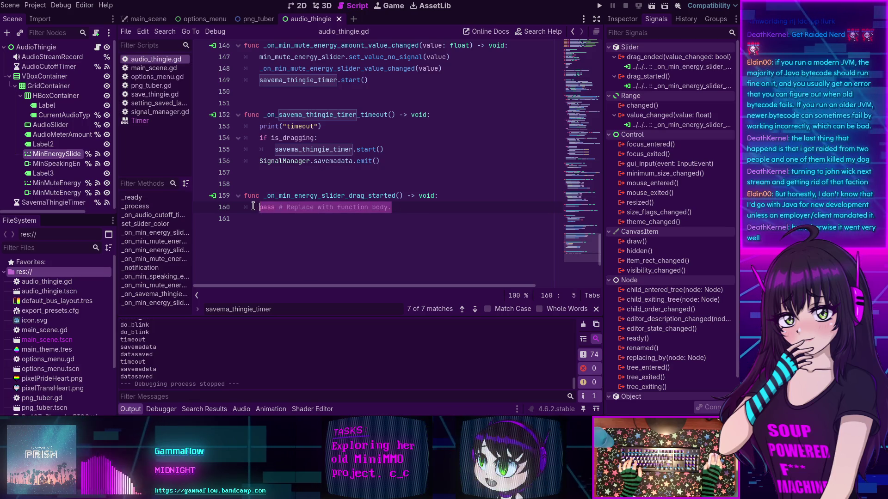
pyautogui.write('is_dragging')
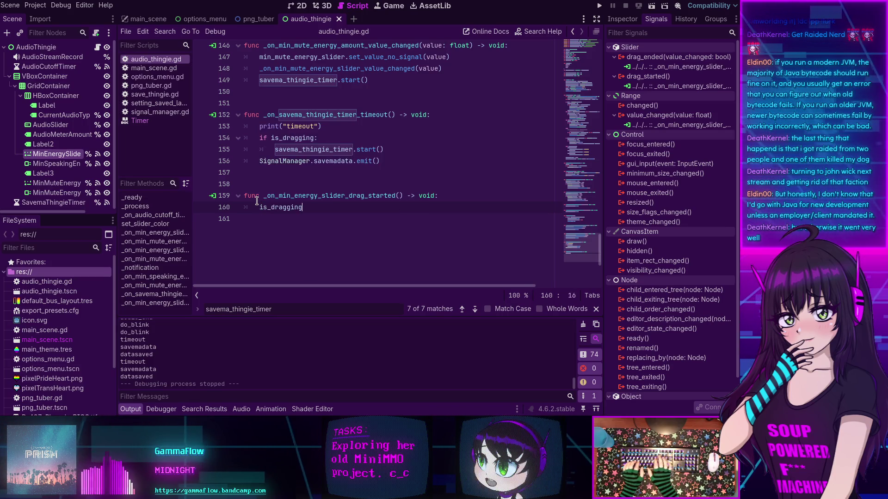
pyautogui.write(' = true')
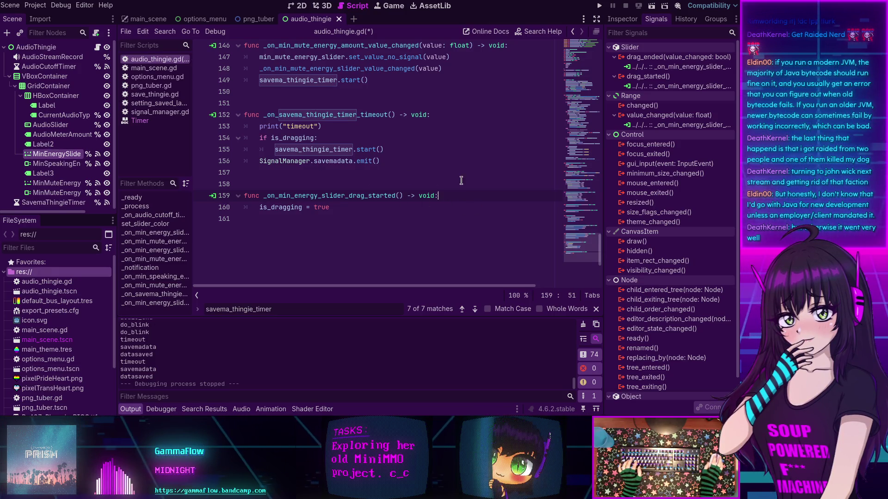
pyautogui.press('Down')
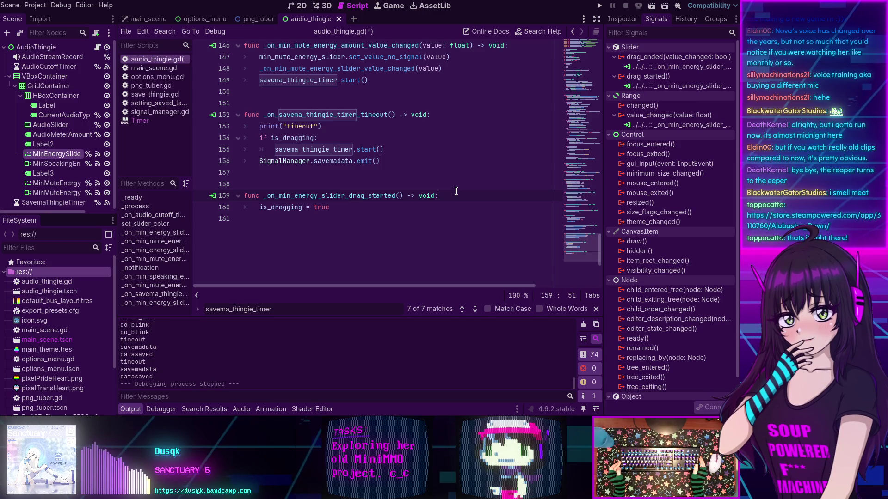
# Run the project again and drag Speaking Threshold down to 0.32.
pyautogui.click(599, 5)
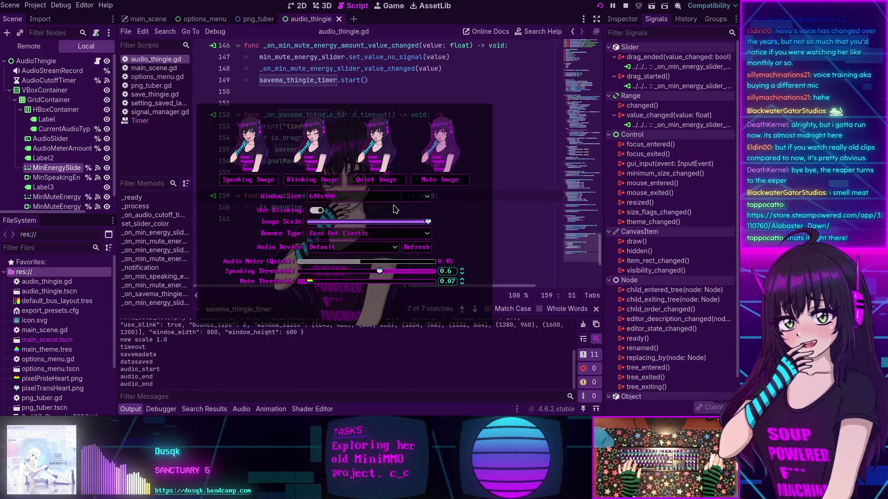
pyautogui.moveTo(376, 273); pyautogui.dragTo(343, 271)
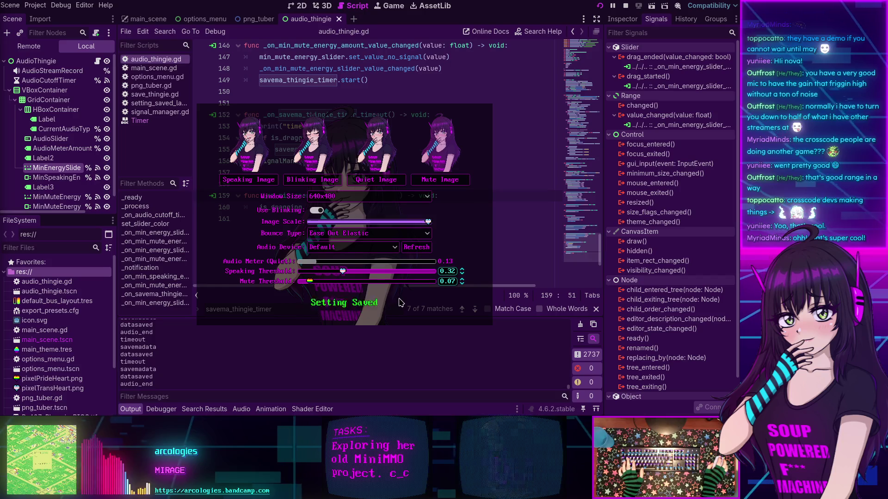
# Set Speaking Threshold to 0.45, then 0.75, and close the running project.
pyautogui.click(361, 271)
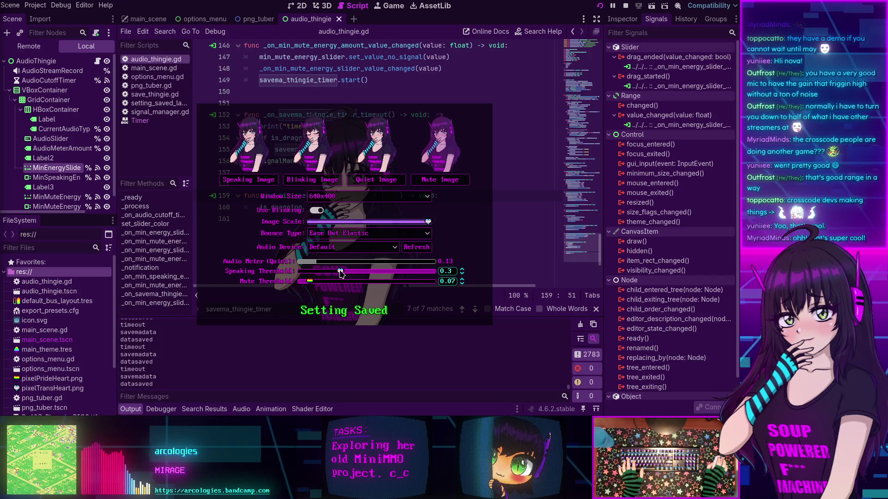
pyautogui.click(399, 272)
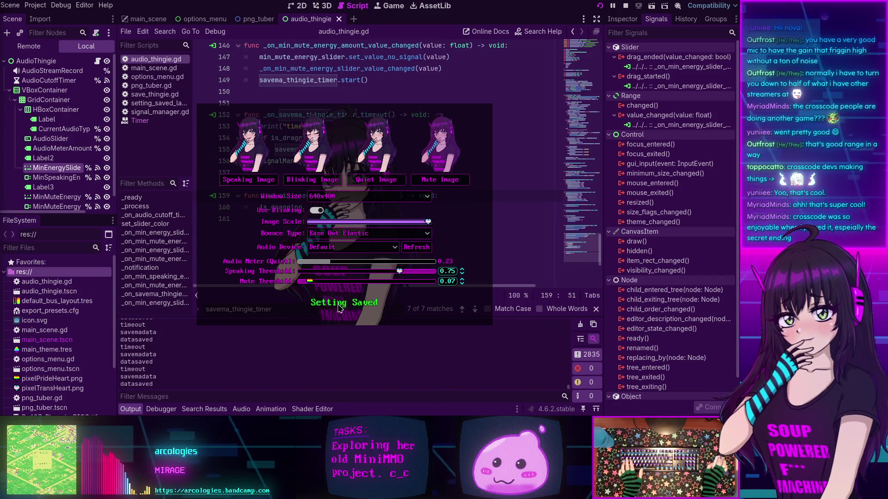
pyautogui.hotkey('alt', 'F4')
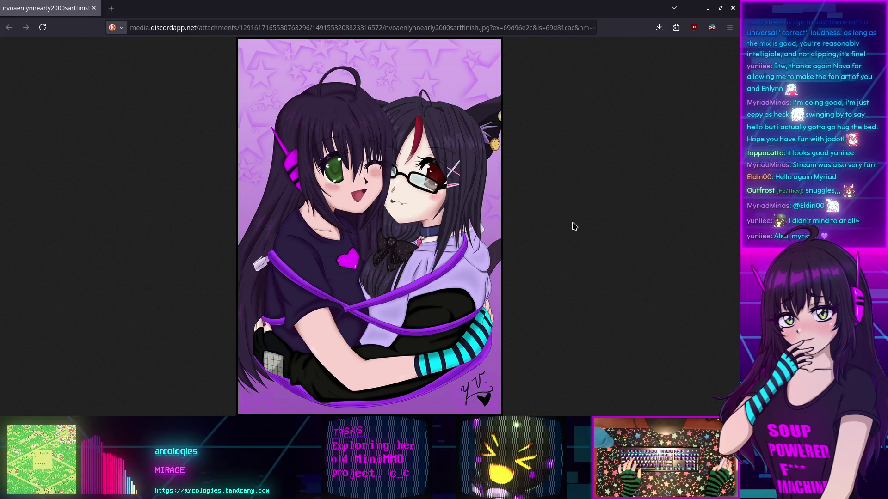
# Zoom into the fan art at the face, then zoom back out to fit.
pyautogui.click(390, 206)
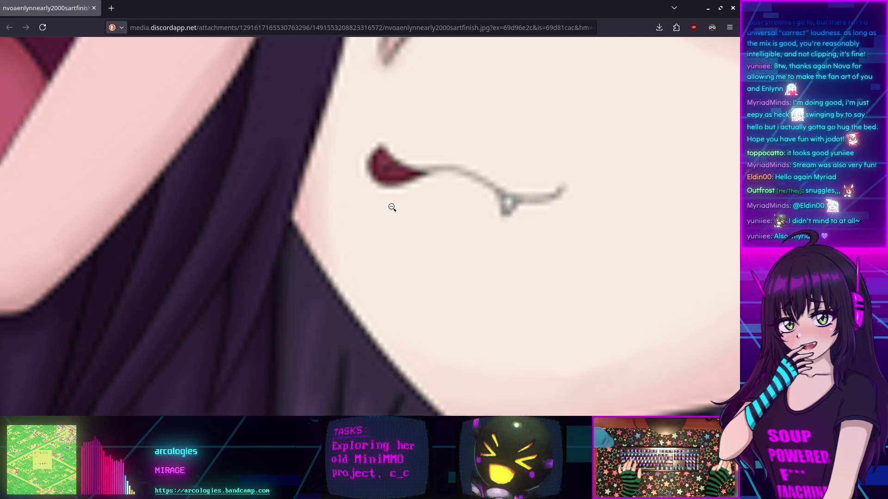
pyautogui.scroll(-2, 402, 185)
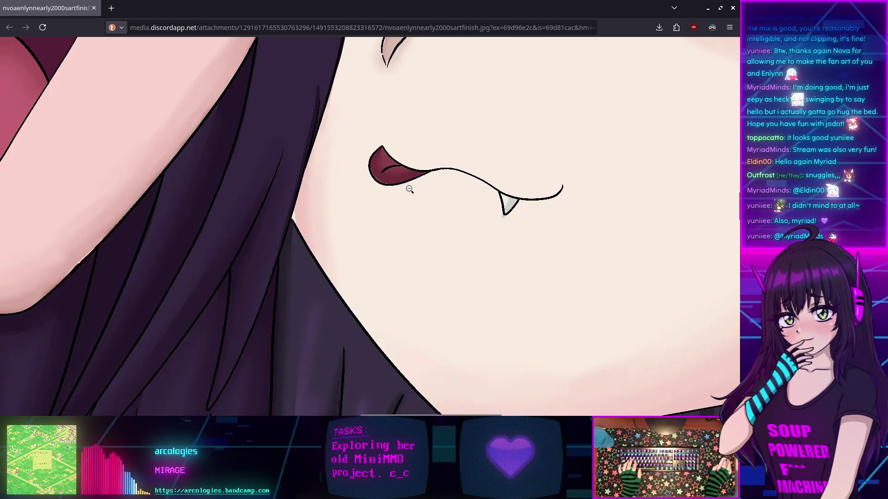
pyautogui.click(409, 189)
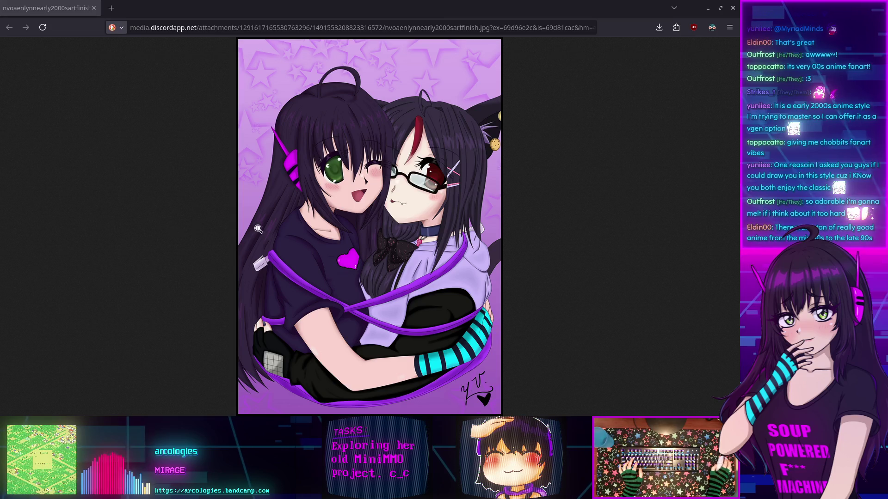
# Close the fan art's Firefox tab to get back to the Godot editor.
pyautogui.click(94, 8)
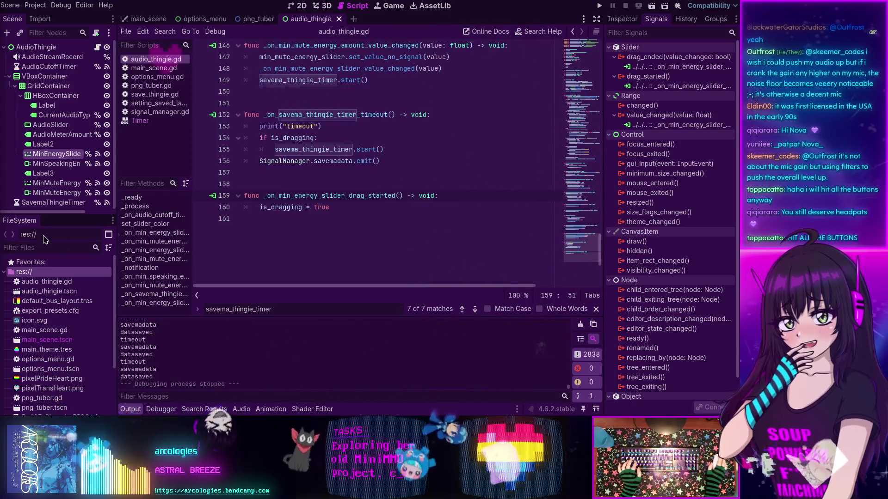
# Highlight every use of the is_dragging variable in audio_thingie.gd.
pyautogui.click(443, 214)
pyautogui.scroll(7, 437, 213)
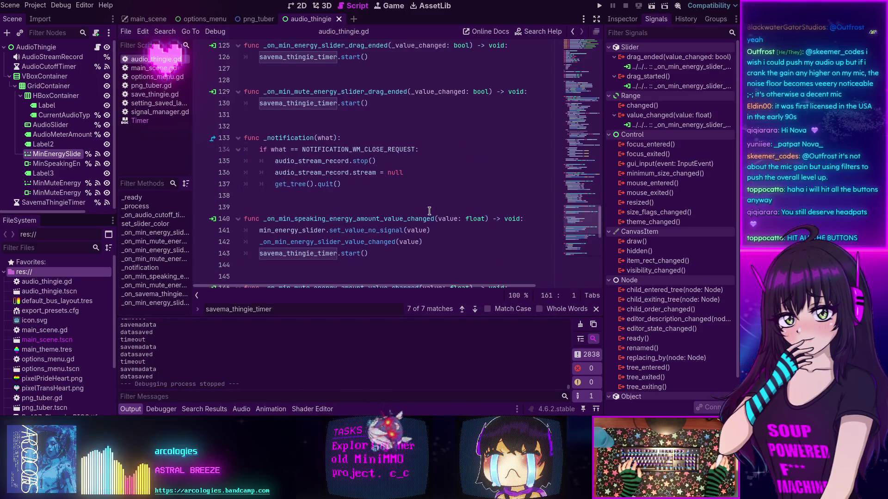
pyautogui.scroll(1, 370, 156)
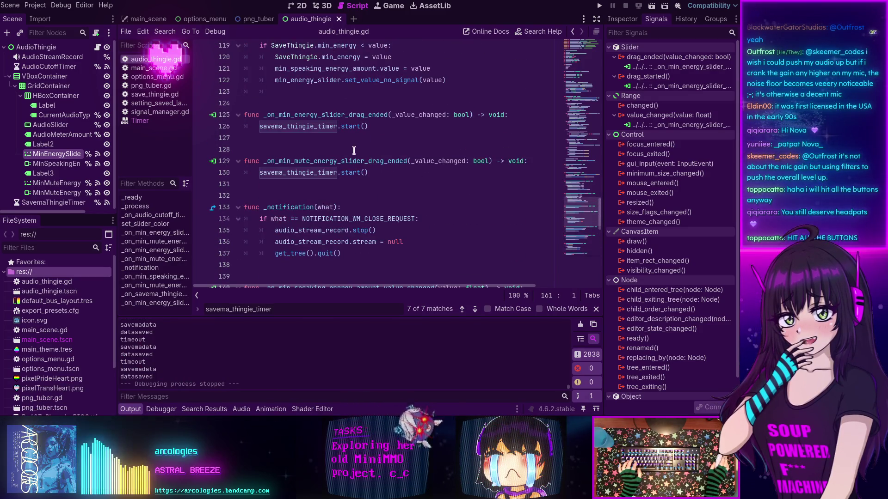
pyautogui.scroll(-2, 350, 150)
pyautogui.scroll(-7, 350, 150)
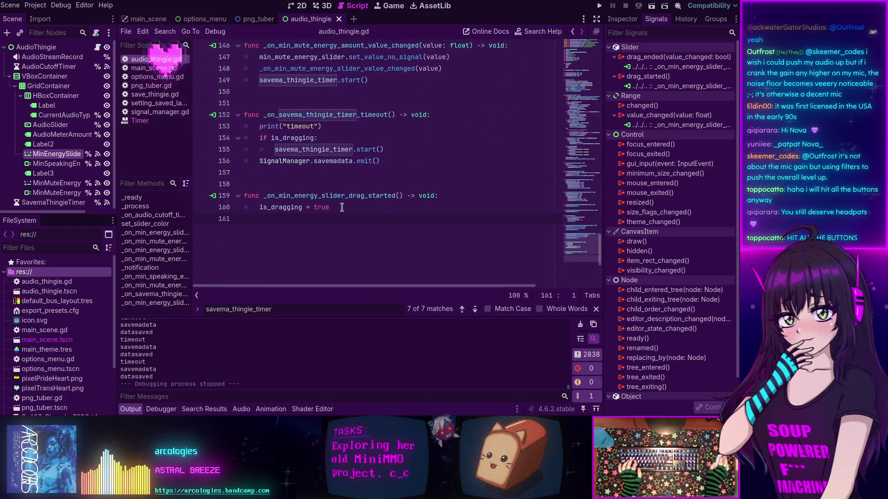
pyautogui.doubleClick(280, 207)
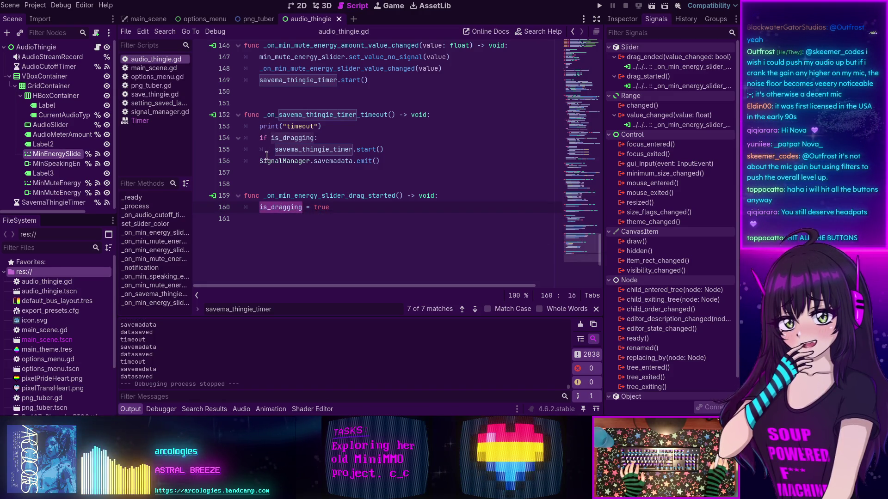
# Add an else: branch after the timer restart so savemadata.emit() only runs when not dragging.
pyautogui.click(260, 149)
pyautogui.press('End')
pyautogui.press('Return')
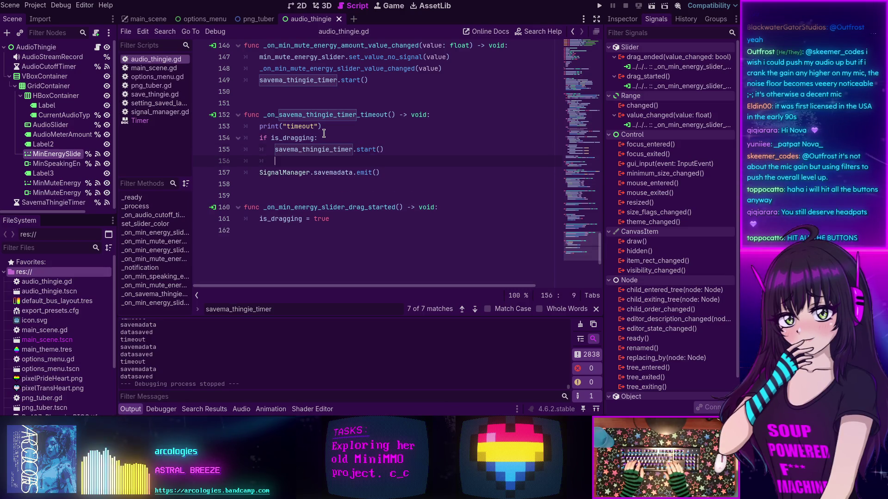
pyautogui.press('Tab')
pyautogui.write('else:')
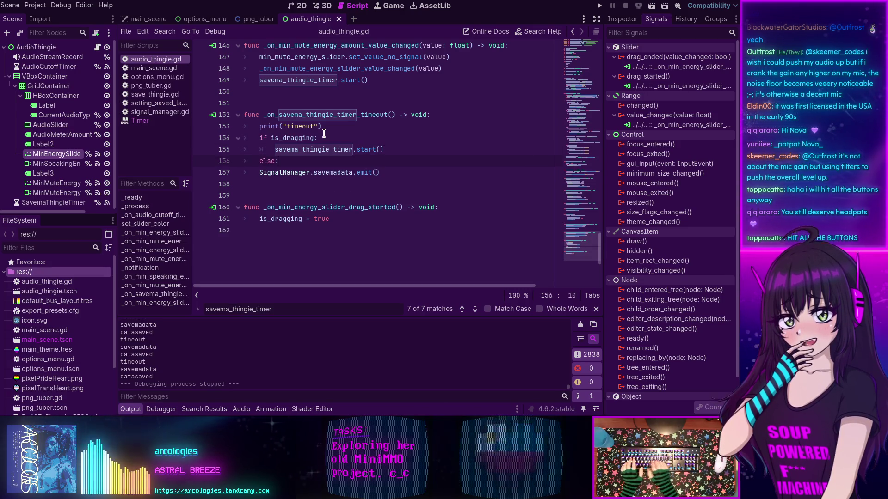
pyautogui.press('Down')
pyautogui.press('Home')
pyautogui.press('Tab')
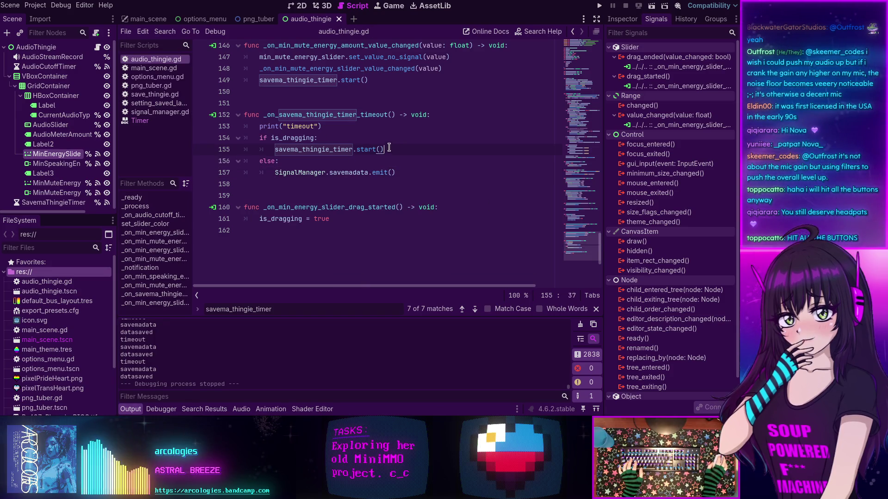
# Add is_dragging = false after the timer start in both drag_ended handlers and save the script.
pyautogui.scroll(2, 347, 222)
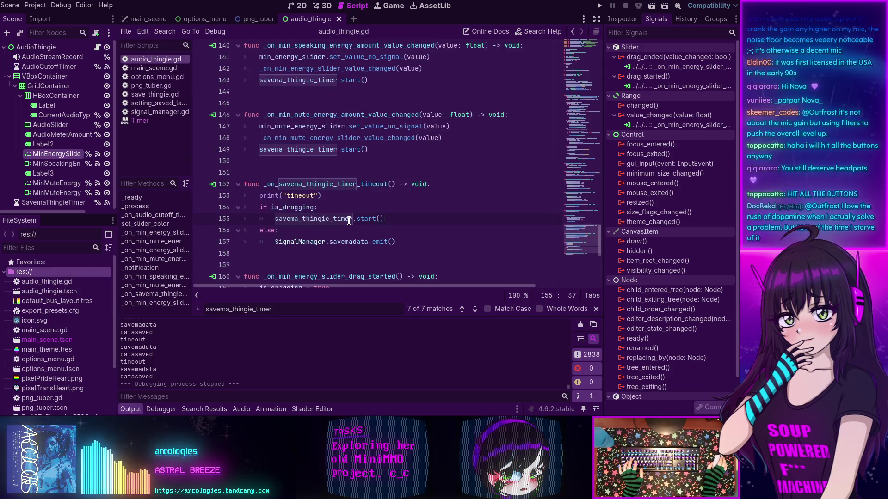
pyautogui.scroll(7, 349, 221)
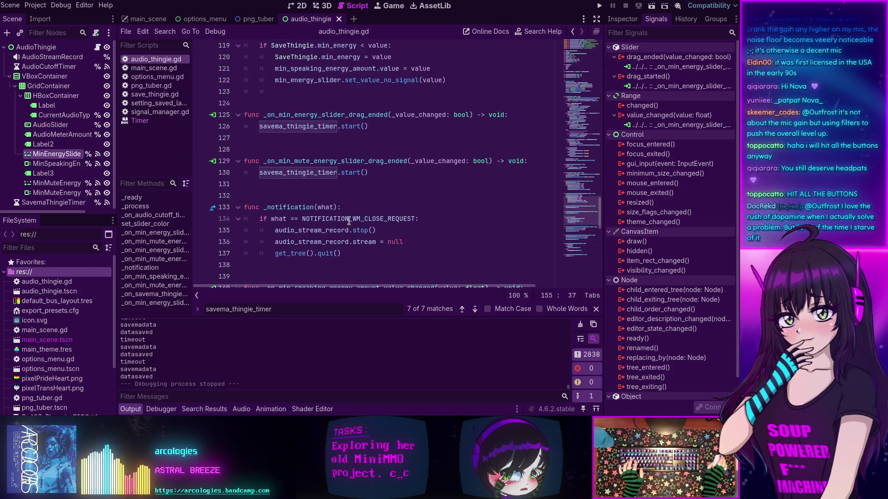
pyautogui.scroll(-8, 351, 194)
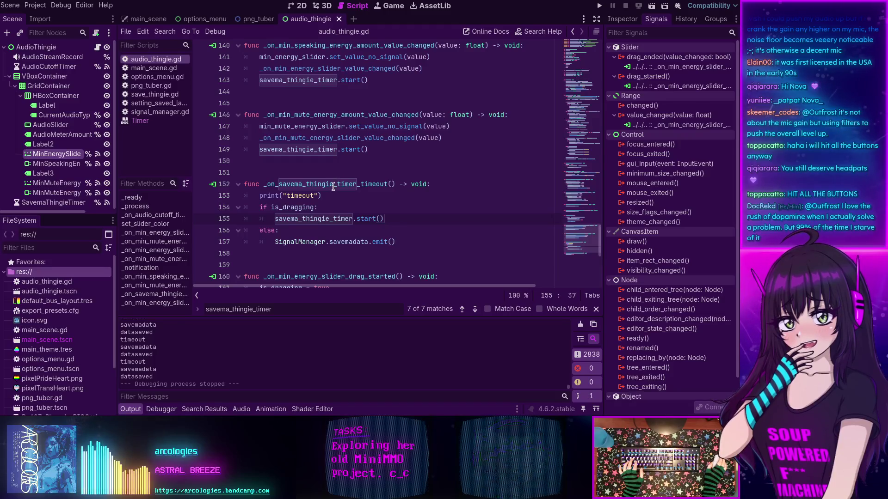
pyautogui.scroll(8, 336, 189)
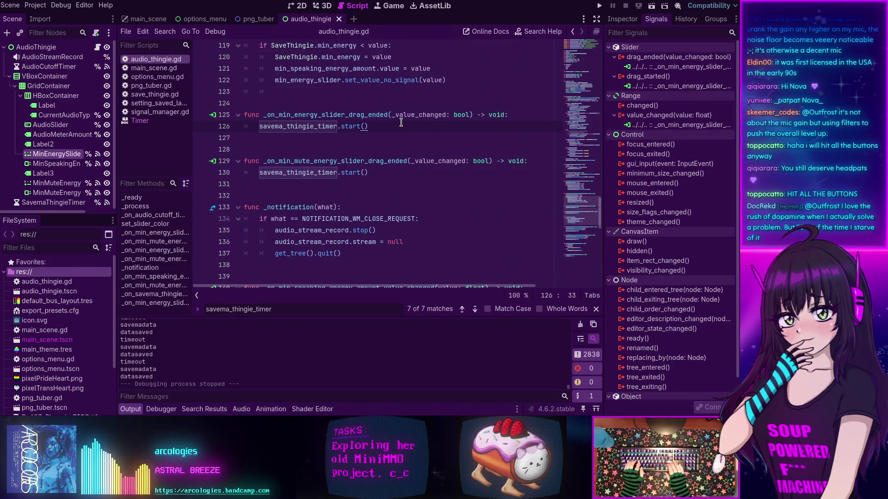
pyautogui.press('Return')
pyautogui.write('is_')
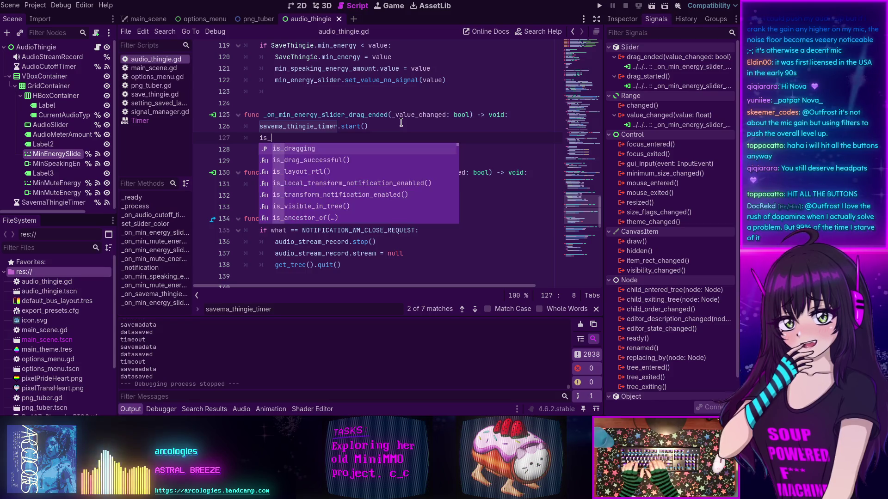
pyautogui.write('dragging = false')
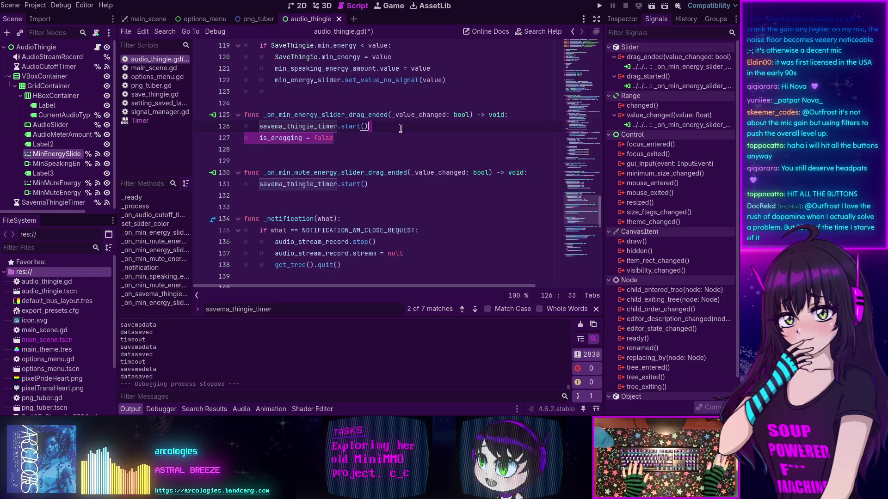
pyautogui.click(403, 183)
pyautogui.press('Return')
pyautogui.write('is_dragging = false')
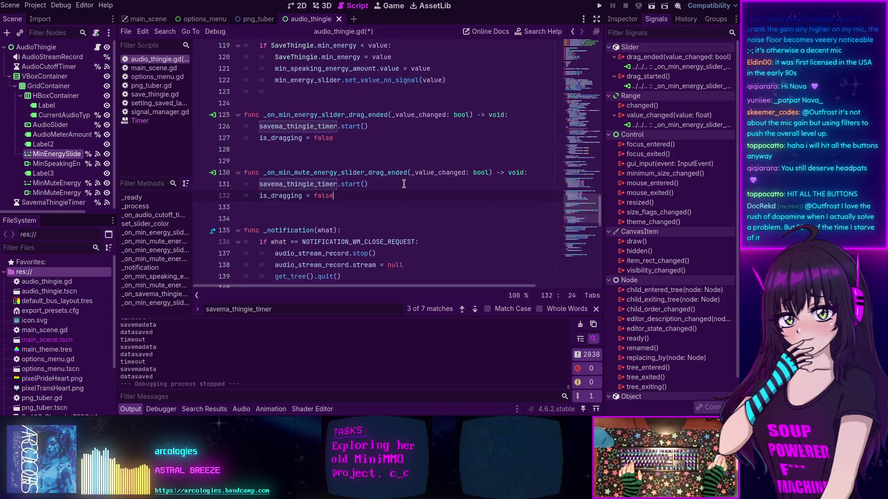
pyautogui.hotkey('ctrl', 's')
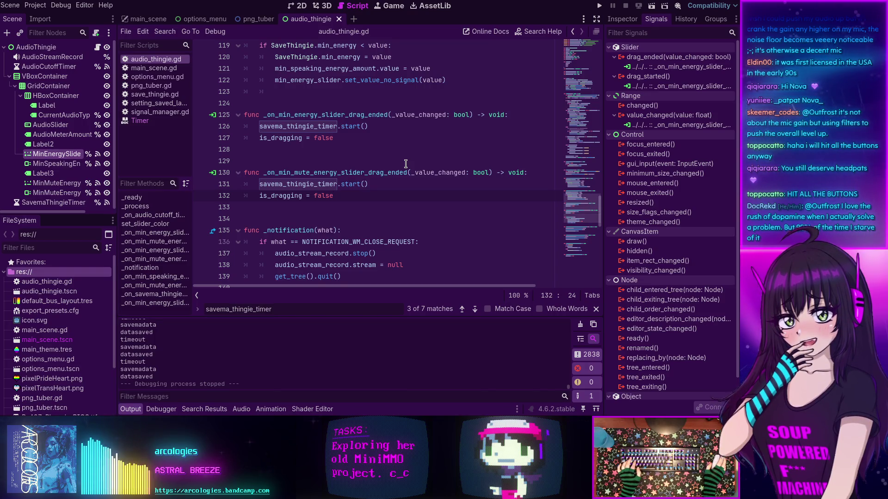
# Run the project, adjust Speaking Threshold between 0.3 and 0.38 to confirm saving, then close it.
pyautogui.click(599, 6)
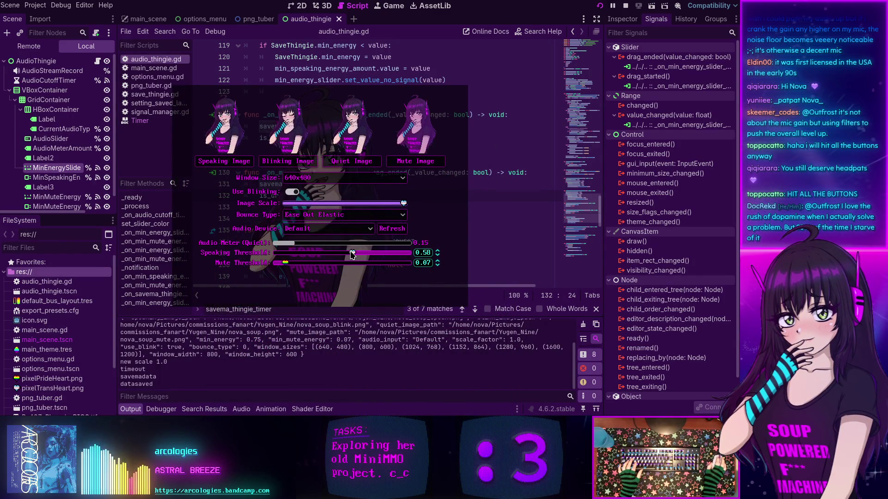
pyautogui.click(316, 253)
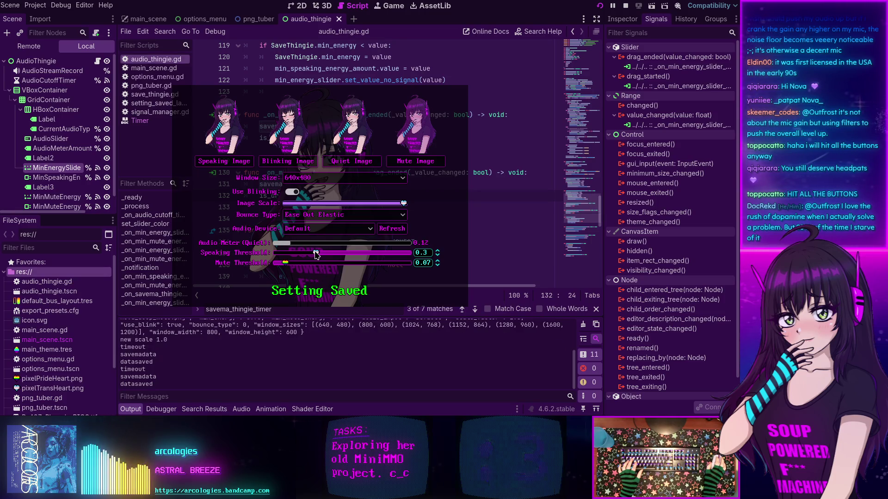
pyautogui.moveTo(315, 253)
pyautogui.mouseDown()
pyautogui.moveTo(340, 256)
pyautogui.moveTo(326, 252)
pyautogui.mouseUp()
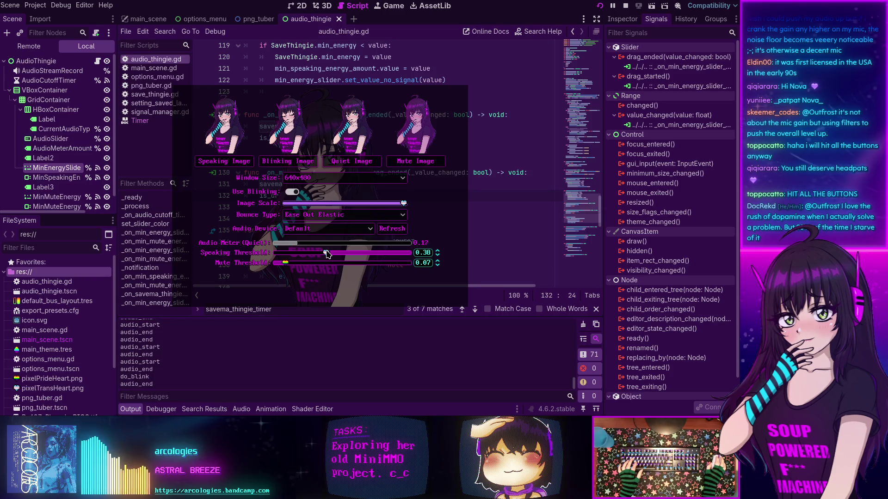
pyautogui.click(437, 251)
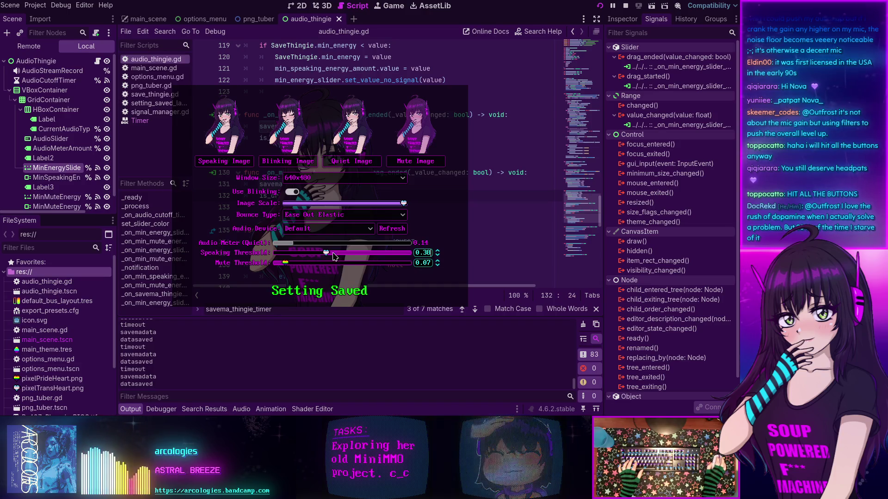
pyautogui.moveTo(325, 253); pyautogui.dragTo(333, 254)
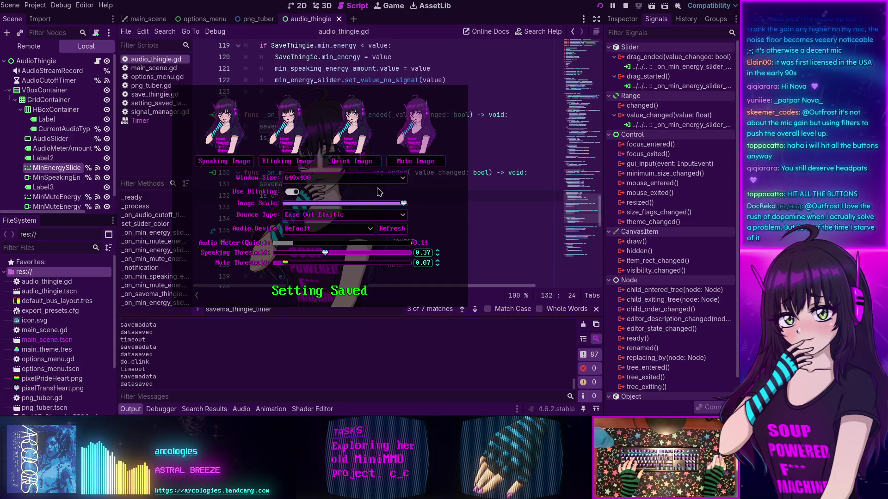
pyautogui.hotkey('alt', 'F4')
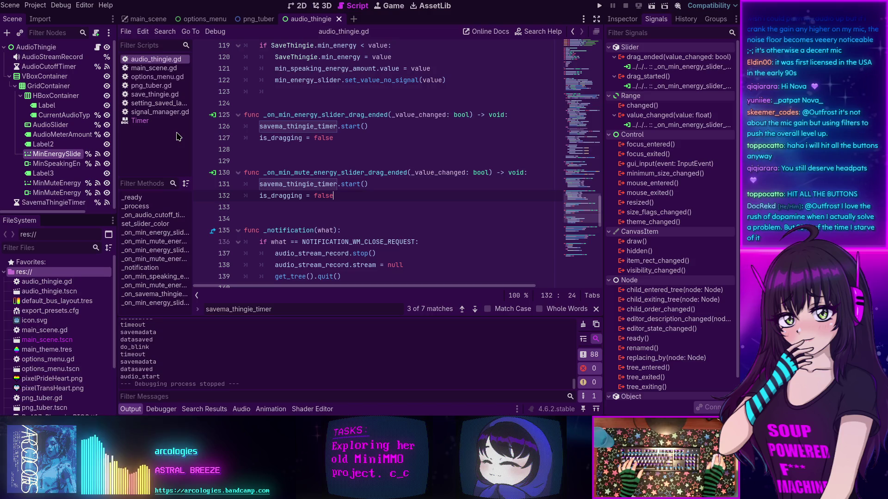
# Select SavemaThingieTimer and set its Wait Time to 0.1 seconds.
pyautogui.click(46, 202)
pyautogui.click(623, 18)
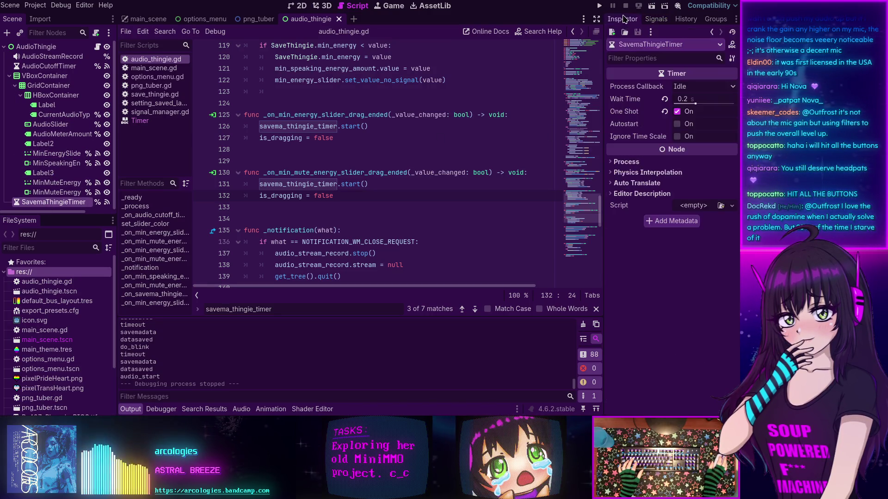
pyautogui.click(683, 99)
pyautogui.write('0.1')
pyautogui.press('Return')
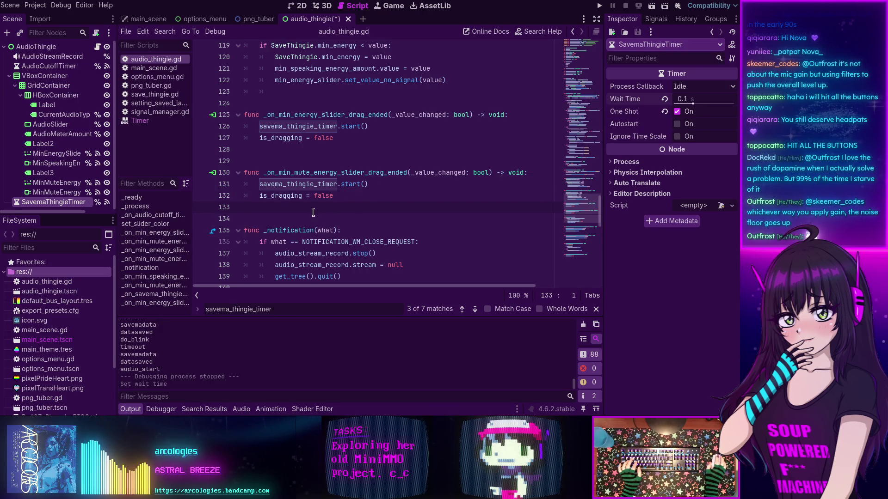
pyautogui.scroll(-2, 313, 212)
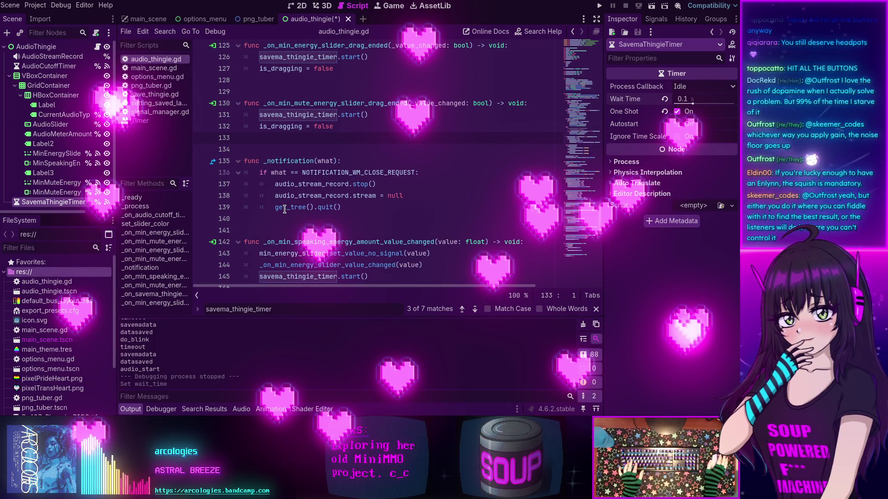
pyautogui.moveTo(286, 172)
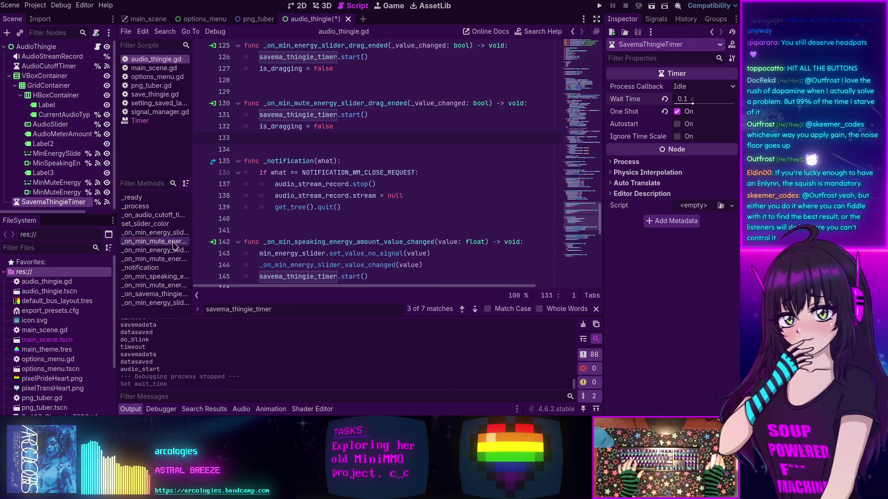
pyautogui.scroll(6, 313, 181)
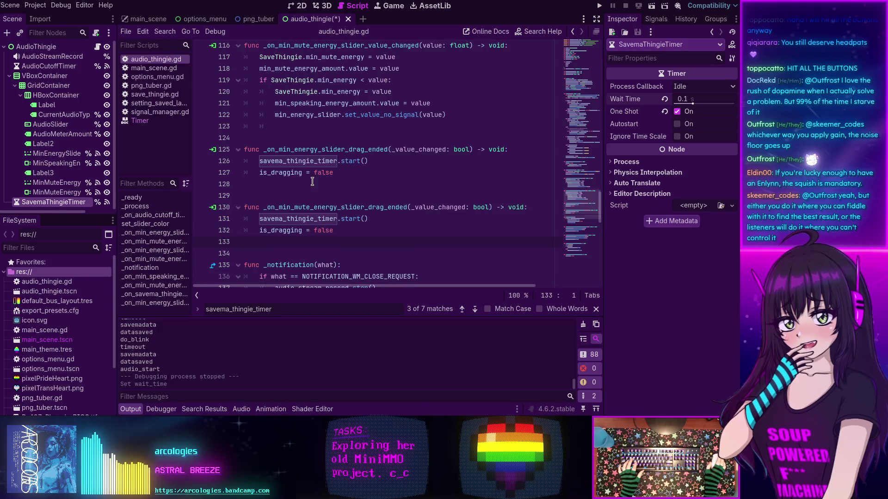
pyautogui.scroll(4, 312, 180)
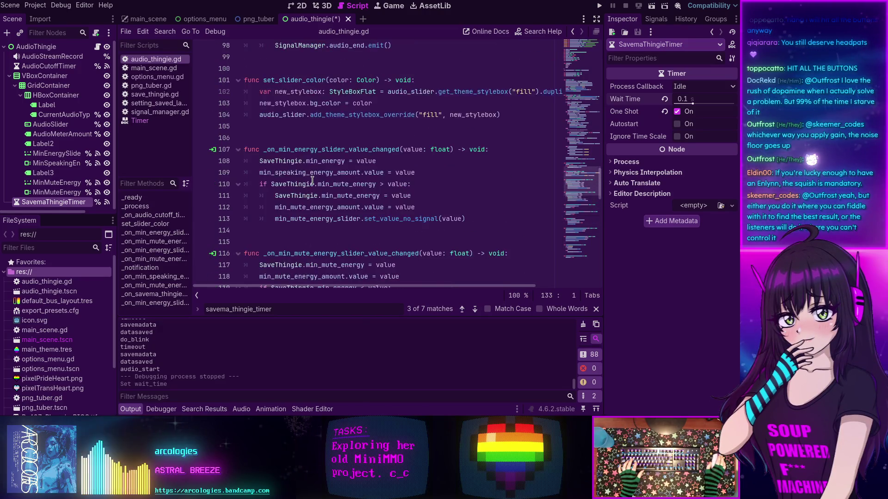
pyautogui.scroll(-13, 312, 180)
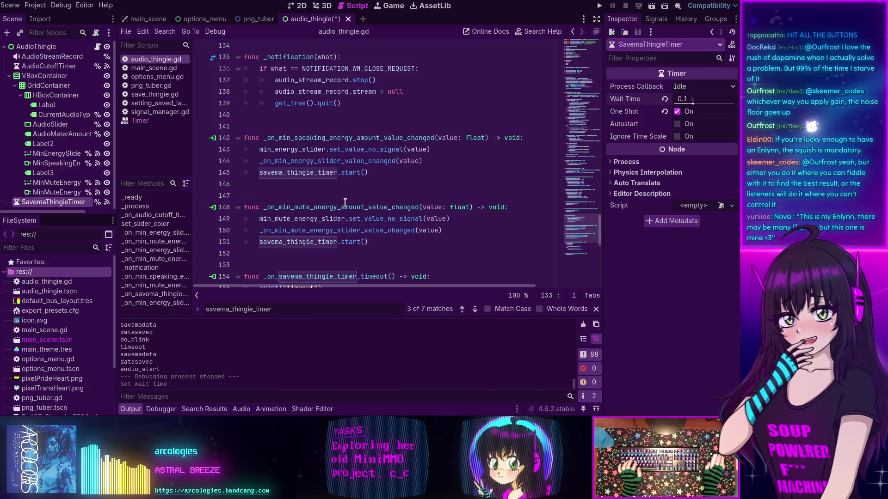
# Collapse the output panel and remove the stray indentation on empty line 123.
pyautogui.scroll(-4, 347, 199)
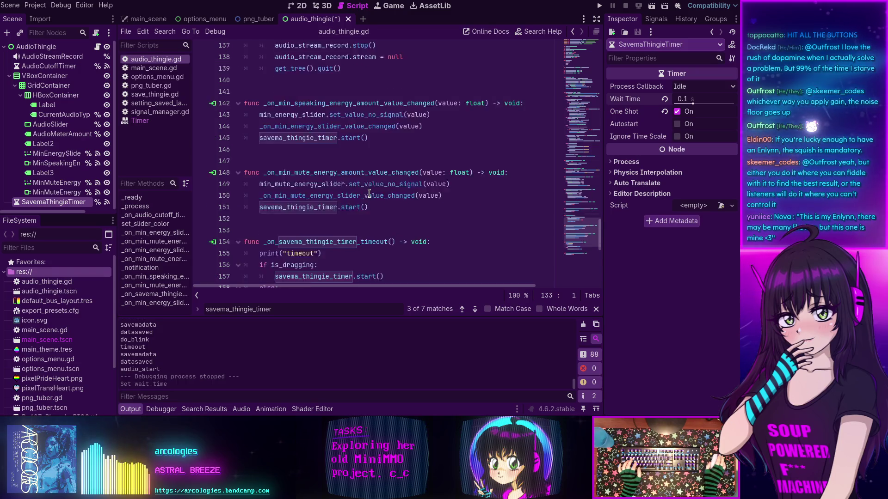
pyautogui.scroll(-2, 347, 179)
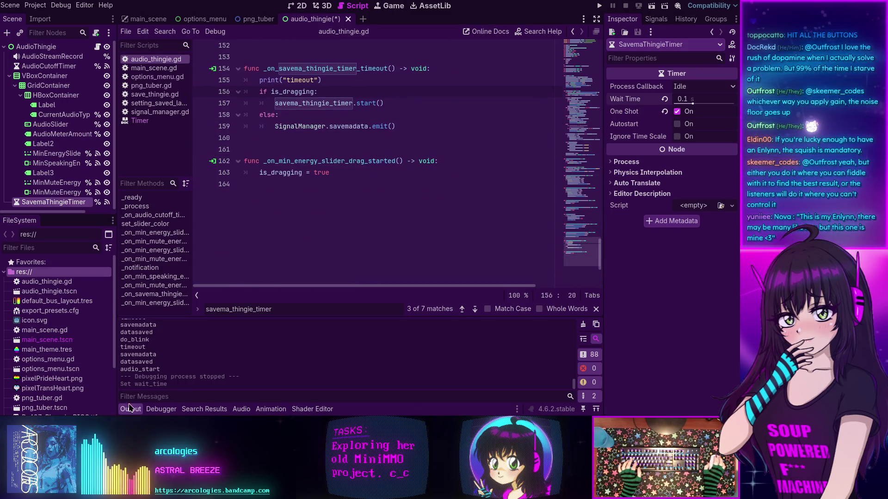
pyautogui.hotkey('ctrl', 'j')
pyautogui.scroll(3, 407, 250)
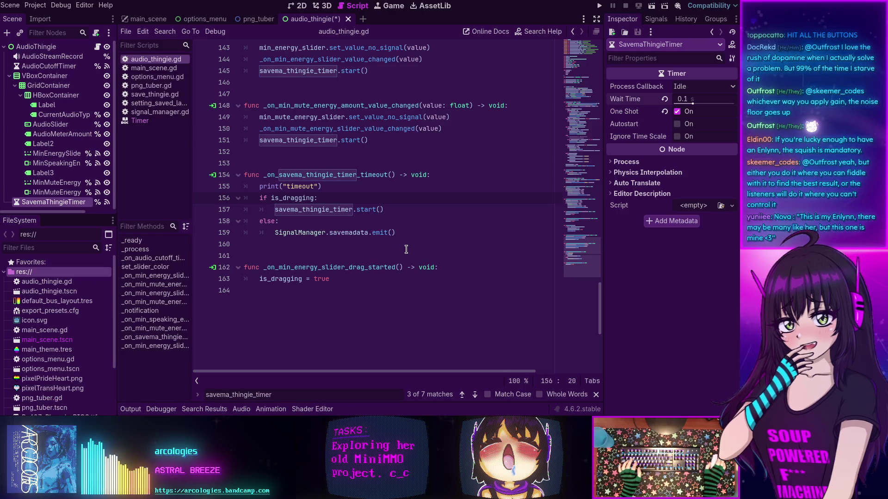
pyautogui.scroll(2, 405, 250)
pyautogui.scroll(9, 404, 250)
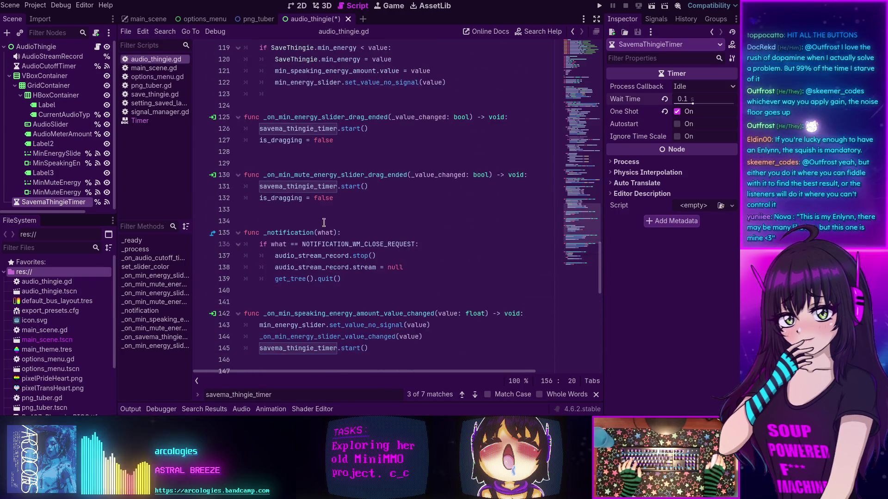
pyautogui.scroll(1, 305, 219)
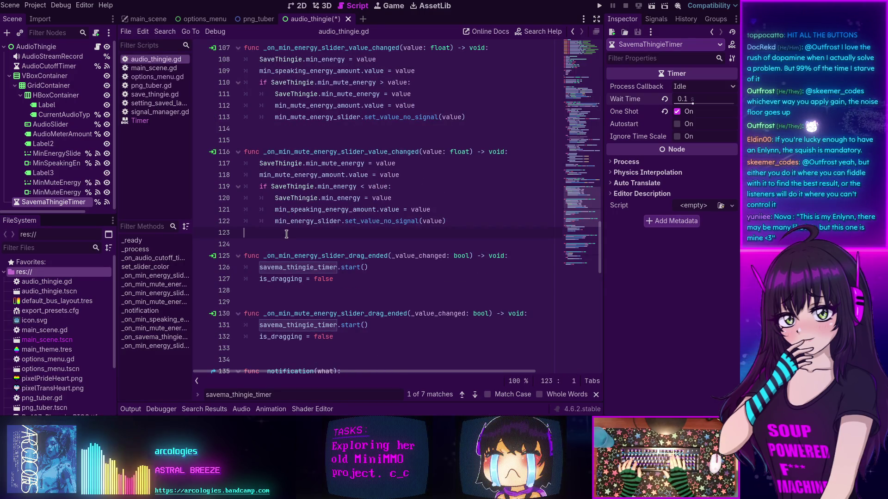
pyautogui.press('BackSpace')
pyautogui.press('BackSpace')
pyautogui.scroll(-1, 286, 234)
pyautogui.scroll(-10, 286, 235)
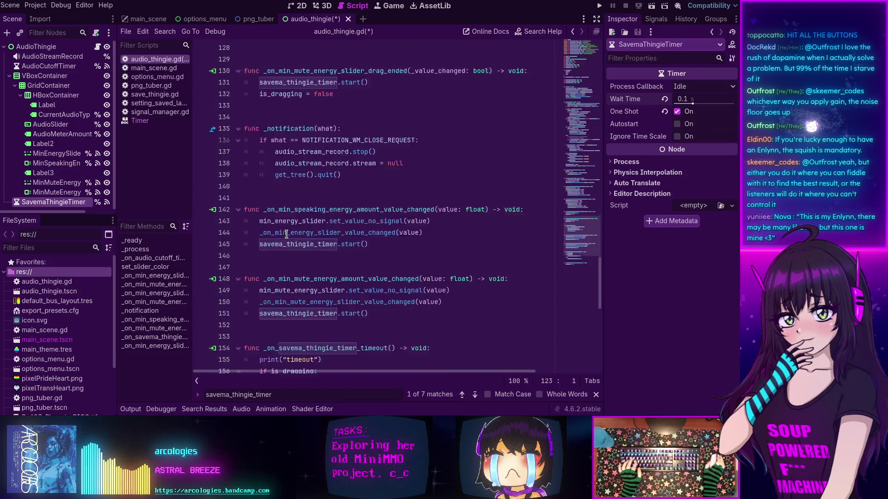
pyautogui.scroll(-1, 286, 235)
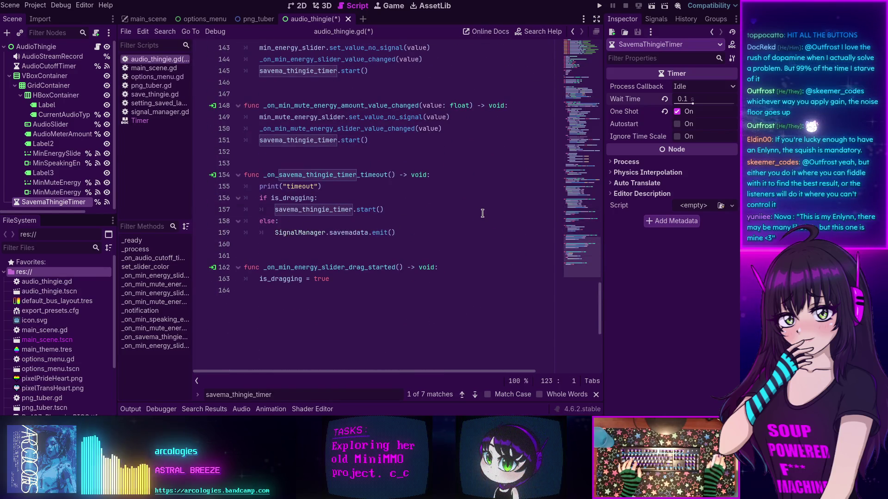
# Save and run the project twice, then stop the test run.
pyautogui.press('F5')
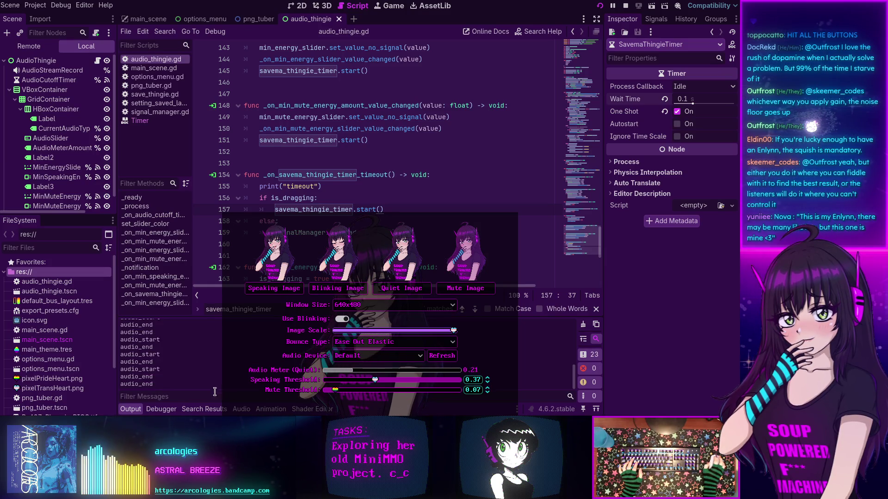
pyautogui.click(623, 7)
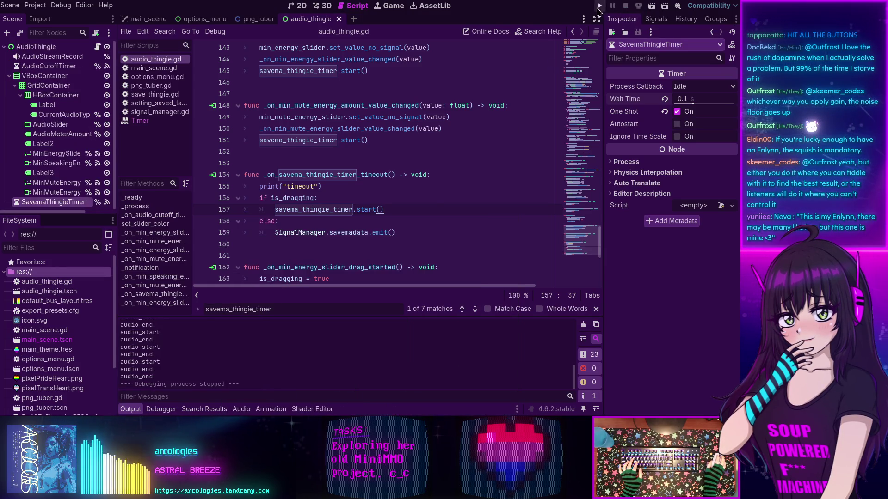
pyautogui.press('F5')
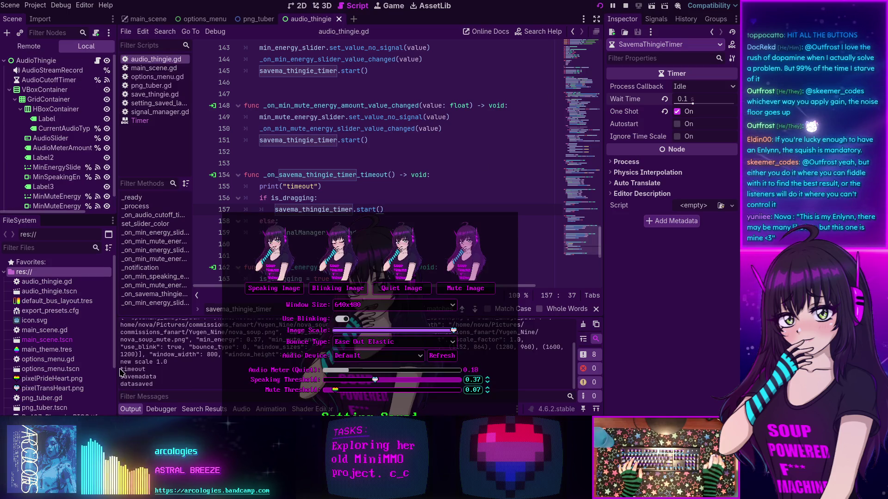
pyautogui.press('F8')
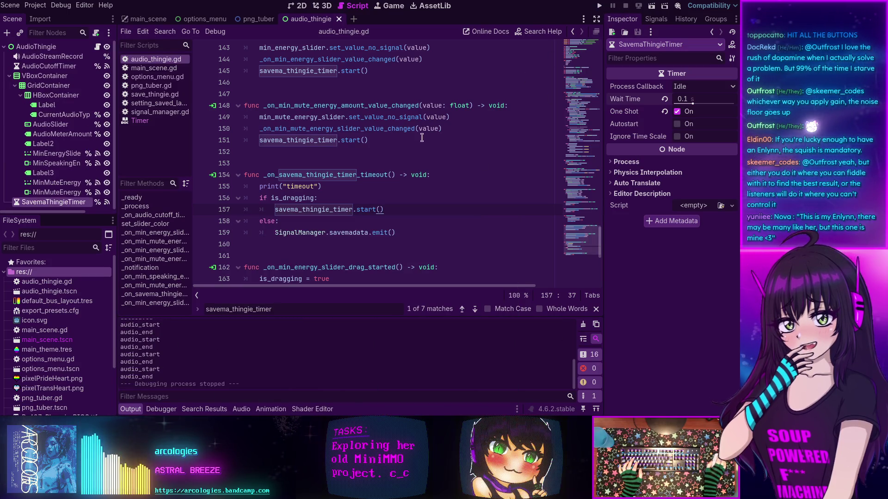
pyautogui.scroll(-7, 355, 177)
pyautogui.scroll(4, 355, 177)
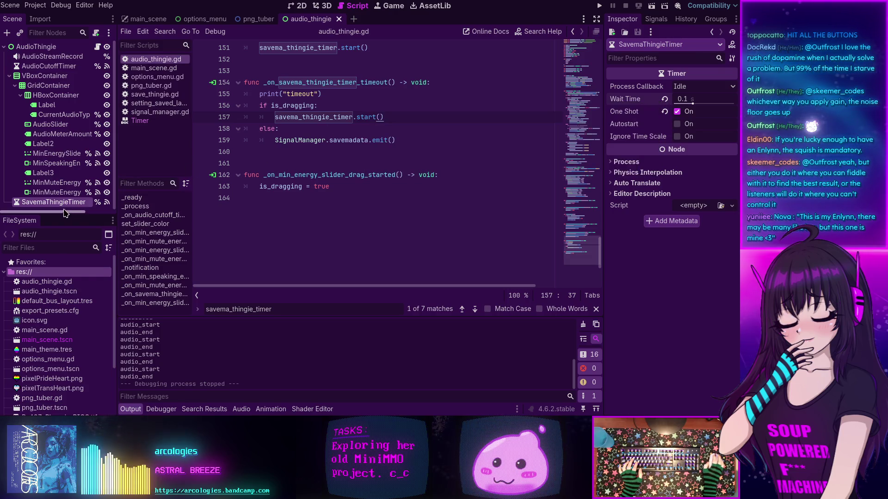
pyautogui.scroll(1, 312, 192)
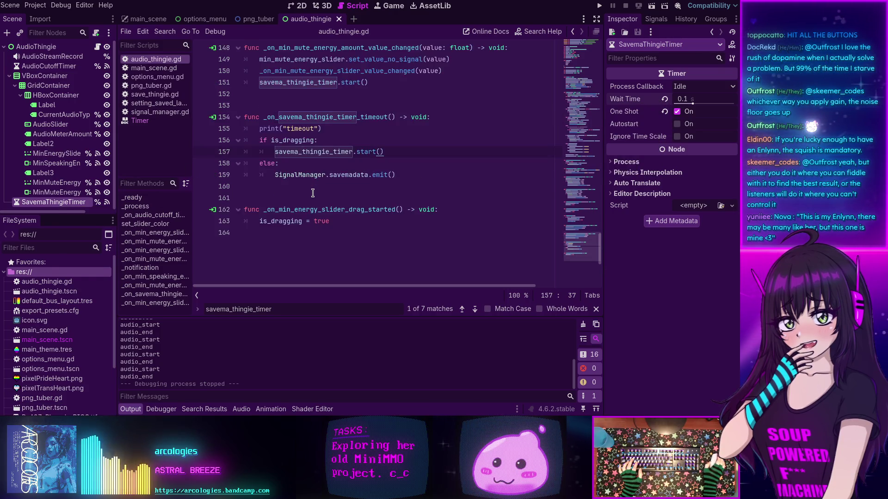
pyautogui.scroll(1, 312, 193)
pyautogui.scroll(2, 312, 192)
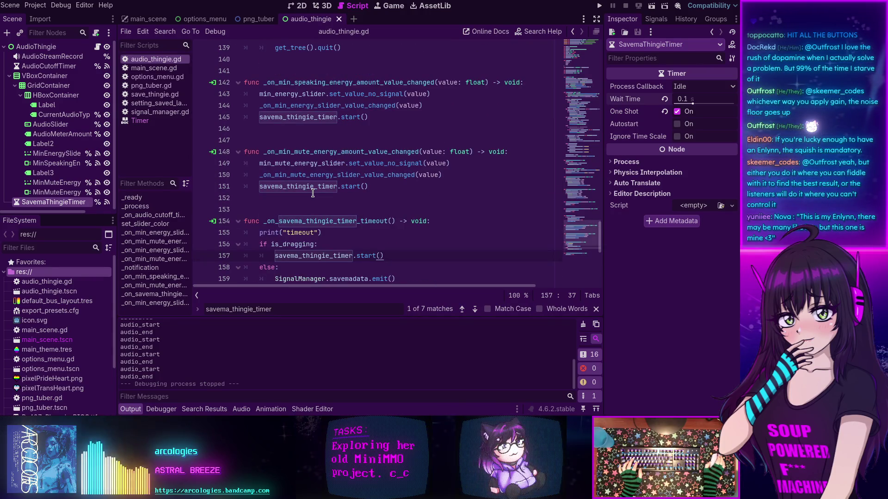
pyautogui.scroll(6, 312, 193)
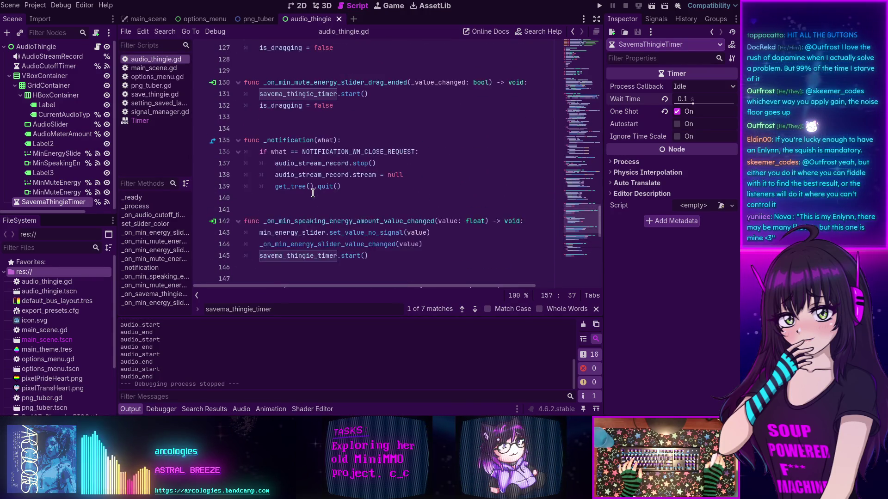
pyautogui.scroll(20, 312, 193)
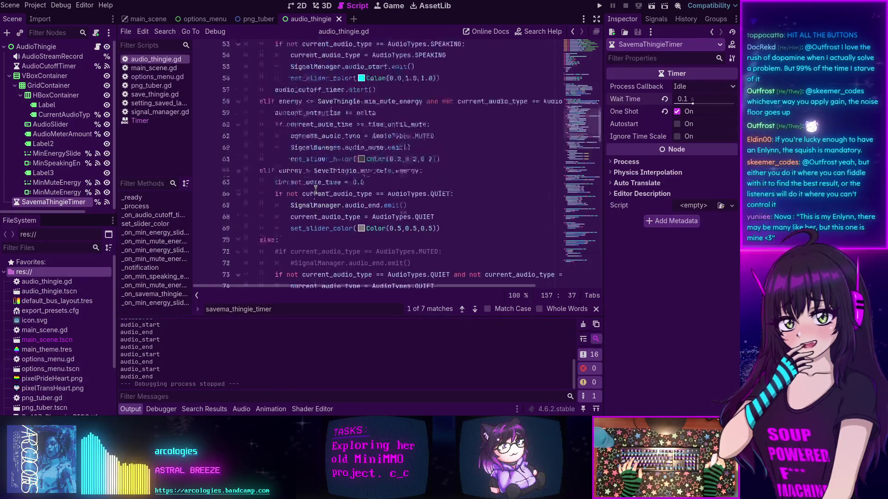
pyautogui.scroll(7, 316, 190)
pyautogui.scroll(-8, 313, 187)
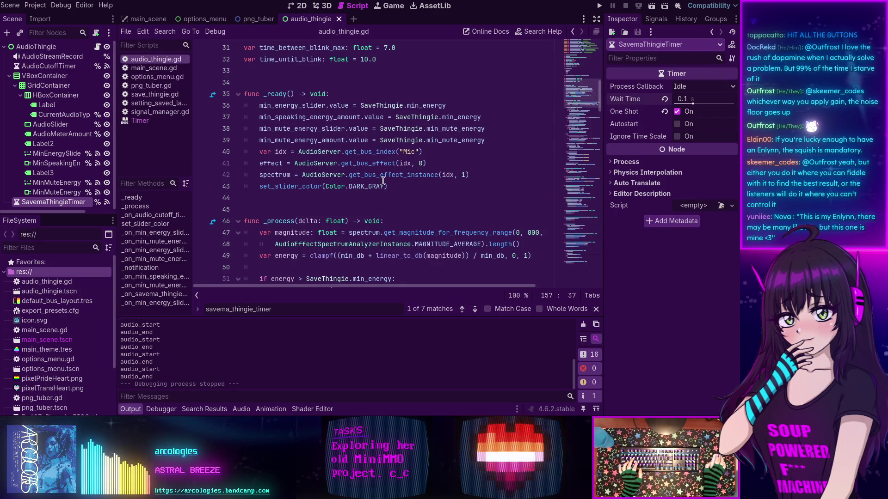
pyautogui.scroll(-3, 284, 180)
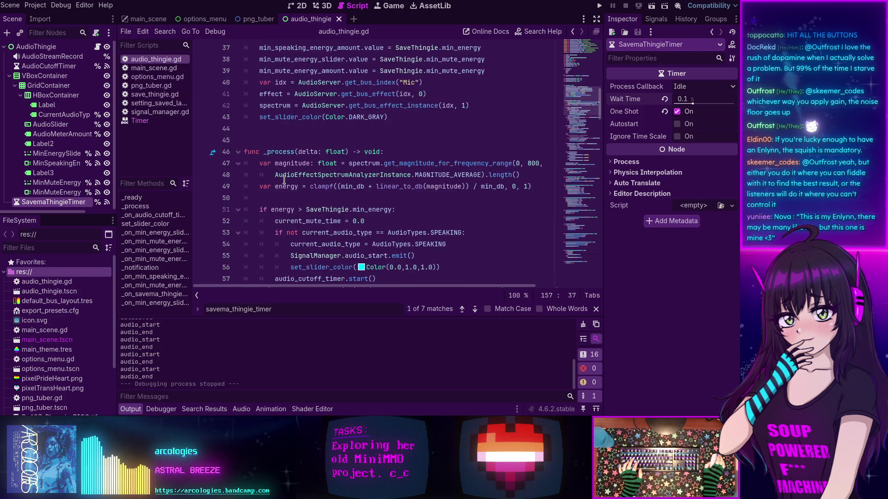
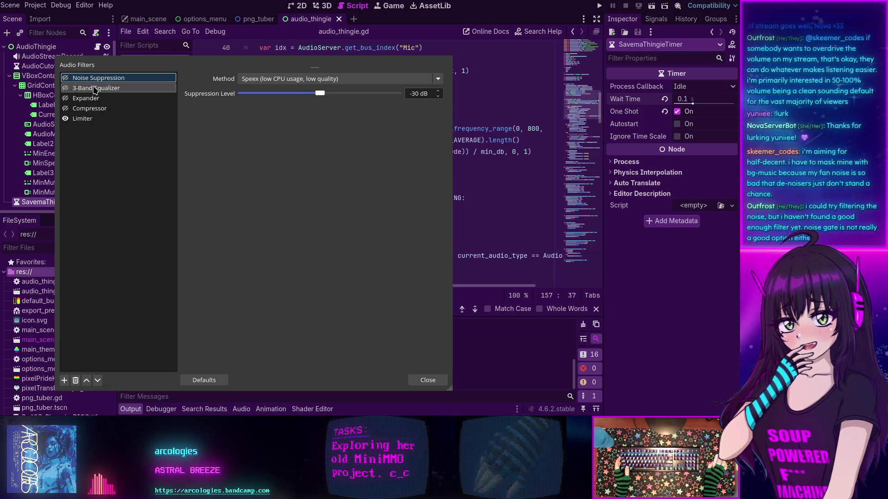
# Review the Limiter, Noise Suppression, 3-Band Equalizer and Expander filters, ending on Compressor's 3.00:1 settings.
pyautogui.click(107, 120)
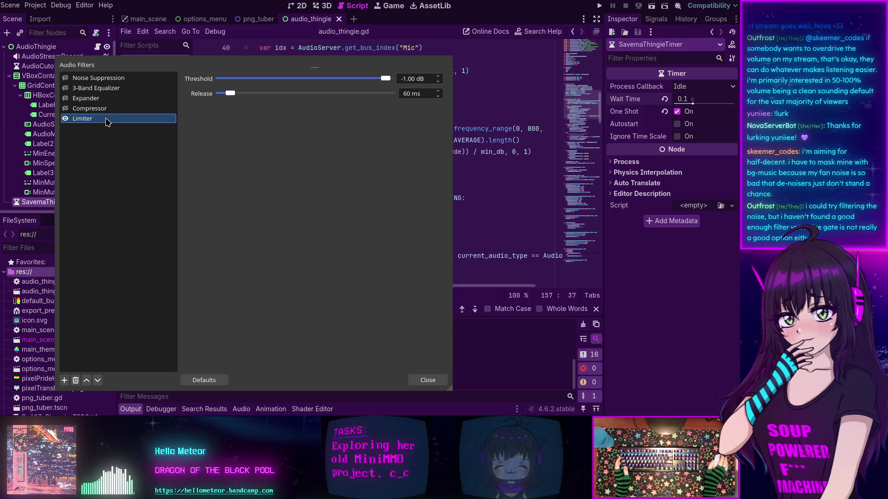
pyautogui.click(107, 77)
pyautogui.click(111, 88)
pyautogui.click(114, 98)
pyautogui.click(117, 108)
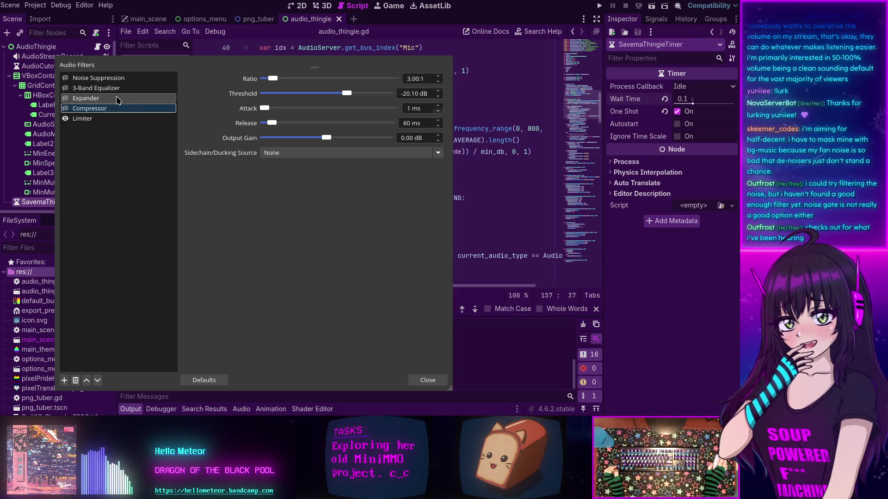
# Close OBS's Audio Filters dialog to reveal the Godot audio_thingie.gd script.
pyautogui.click(413, 379)
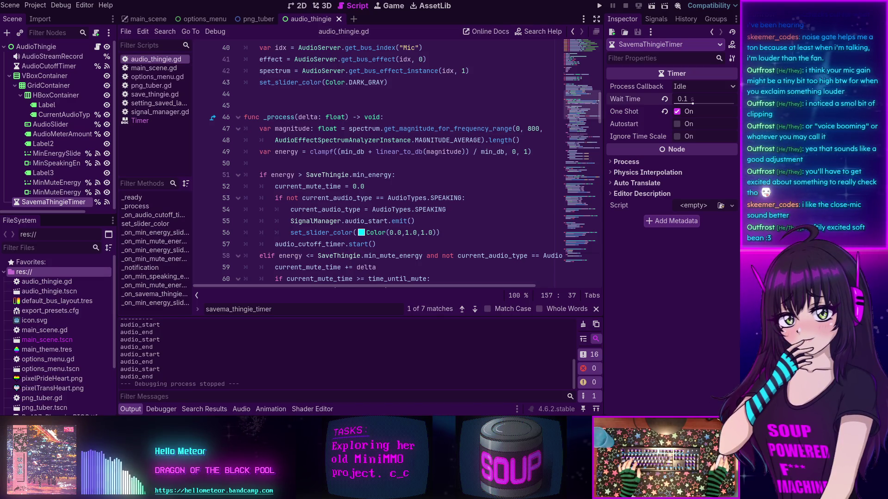
pyautogui.hotkey('alt', 'Tab')
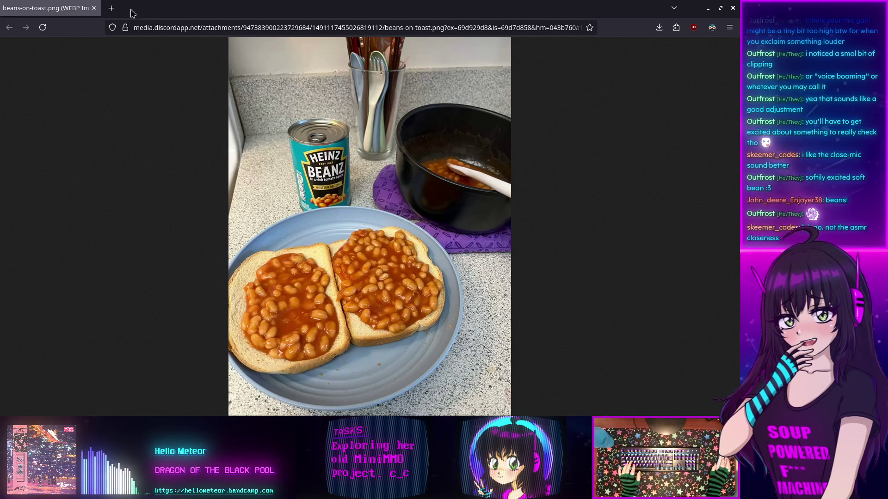
pyautogui.click(94, 8)
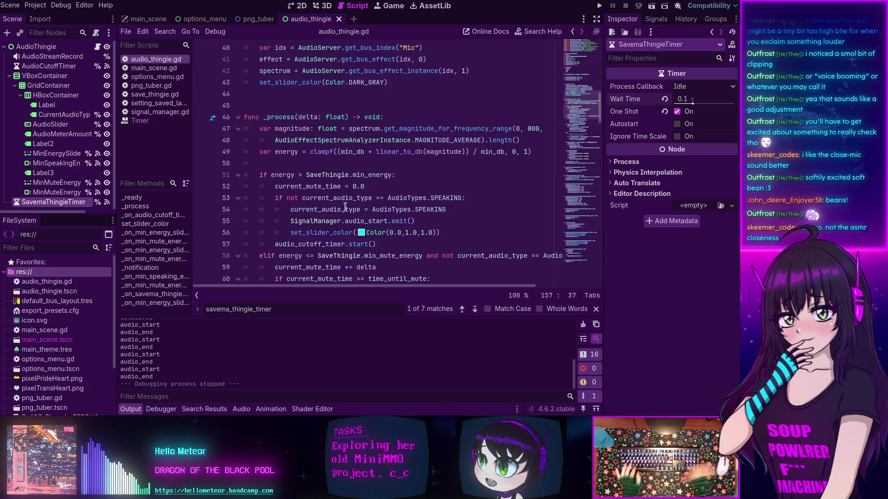
# Collapse the bottom Output panel with Ctrl+J to enlarge the audio_thingie.gd editor.
pyautogui.moveTo(345, 208)
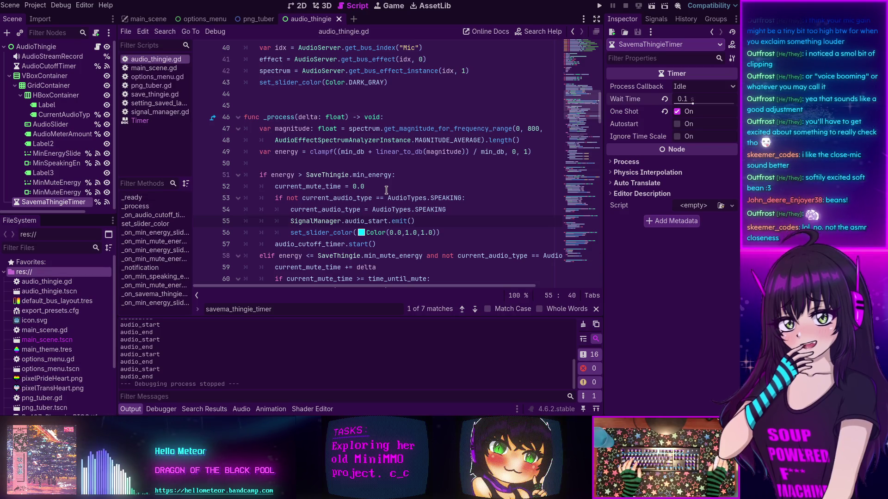
pyautogui.scroll(-3, 370, 164)
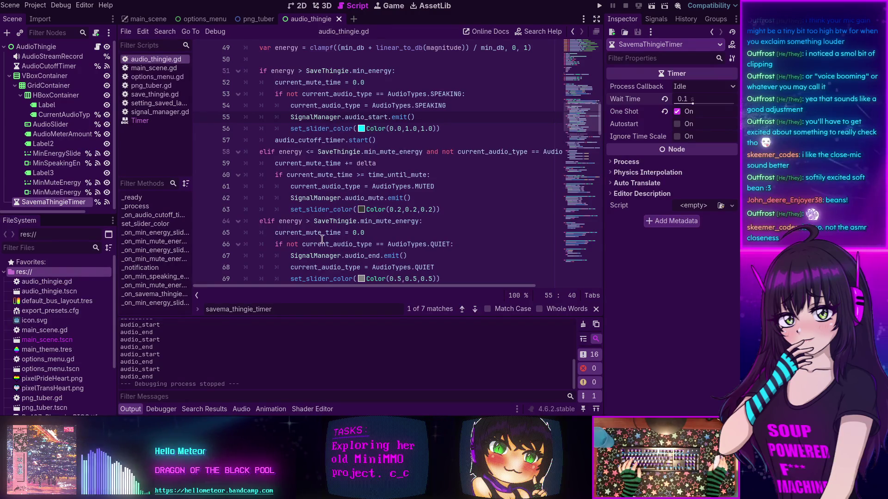
pyautogui.hotkey('ctrl', 'j')
pyautogui.scroll(-3, 342, 248)
pyautogui.scroll(8, 346, 249)
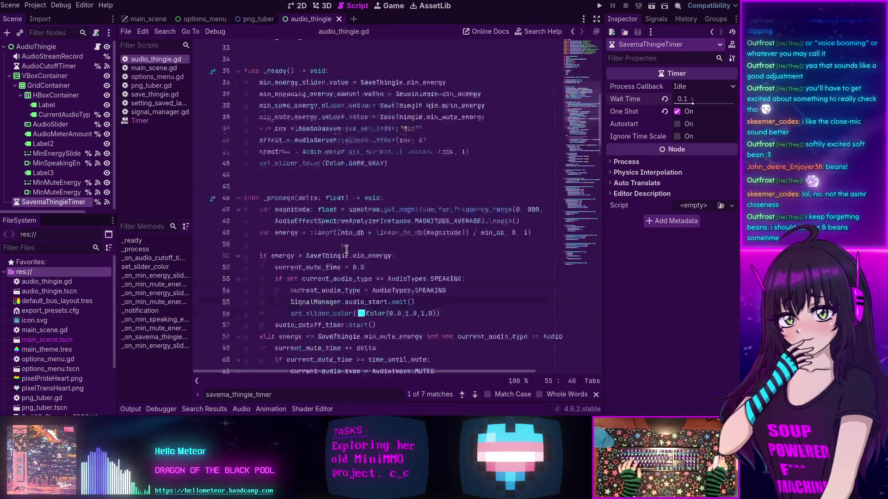
pyautogui.scroll(4, 346, 250)
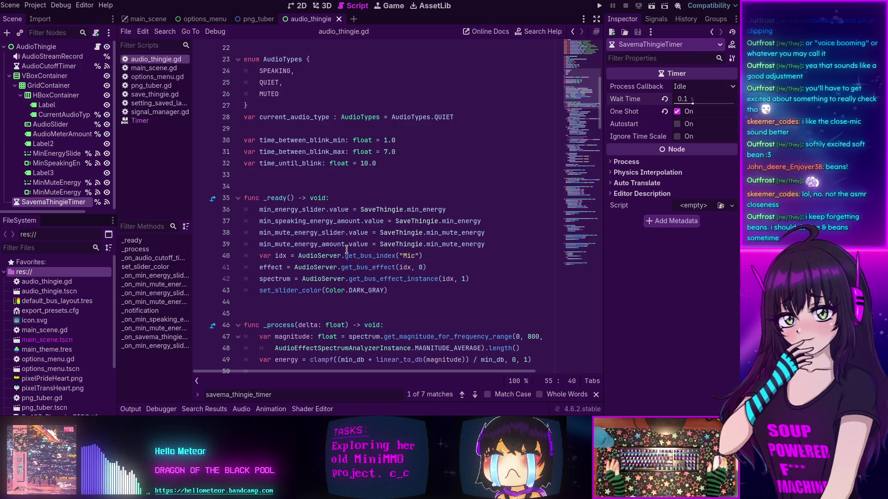
# Dismiss the value documentation tooltip and scroll down to the _process mute logic.
pyautogui.moveTo(354, 244)
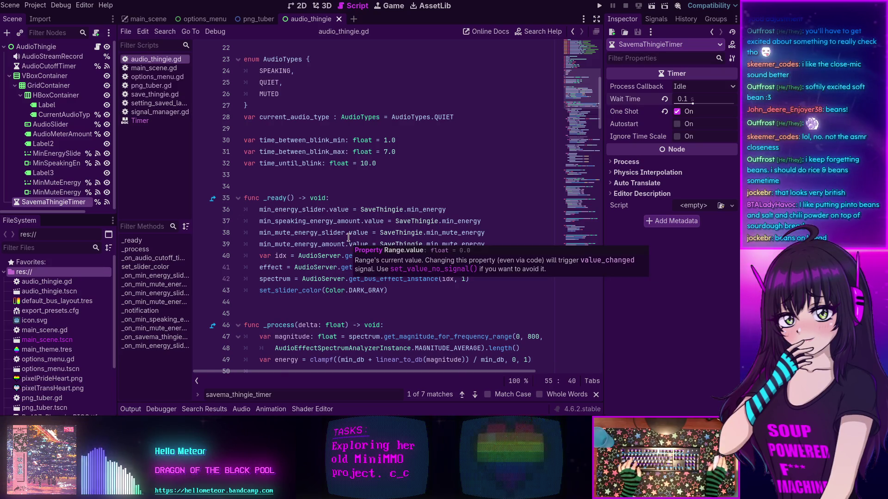
pyautogui.scroll(-1, 345, 234)
pyautogui.click(313, 268)
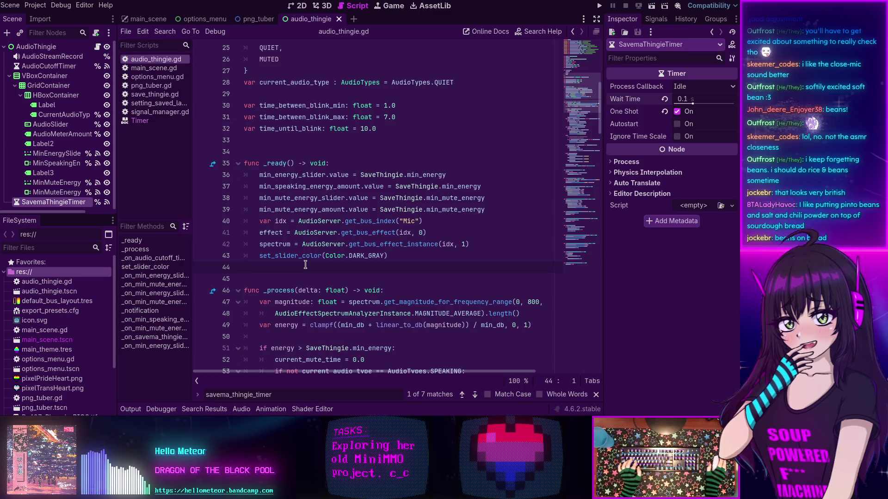
pyautogui.scroll(-4, 305, 265)
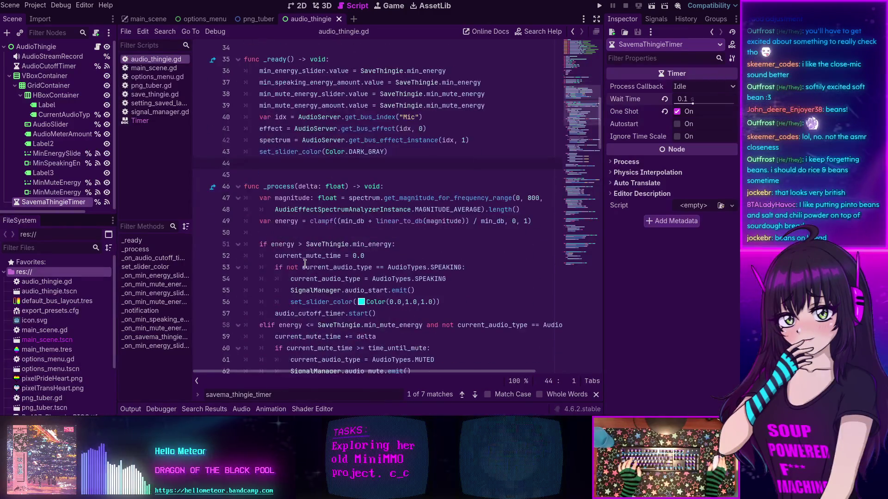
pyautogui.scroll(-3, 305, 264)
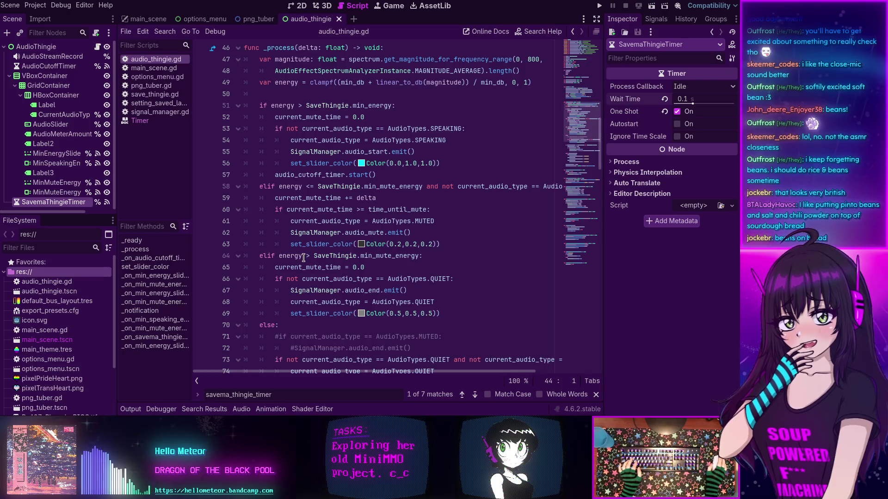
pyautogui.moveTo(303, 257)
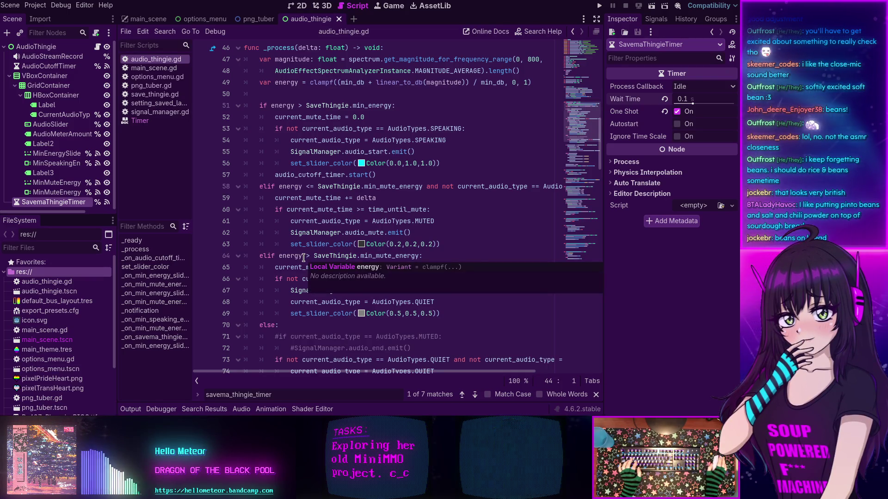
pyautogui.scroll(-3, 303, 258)
pyautogui.scroll(-7, 303, 257)
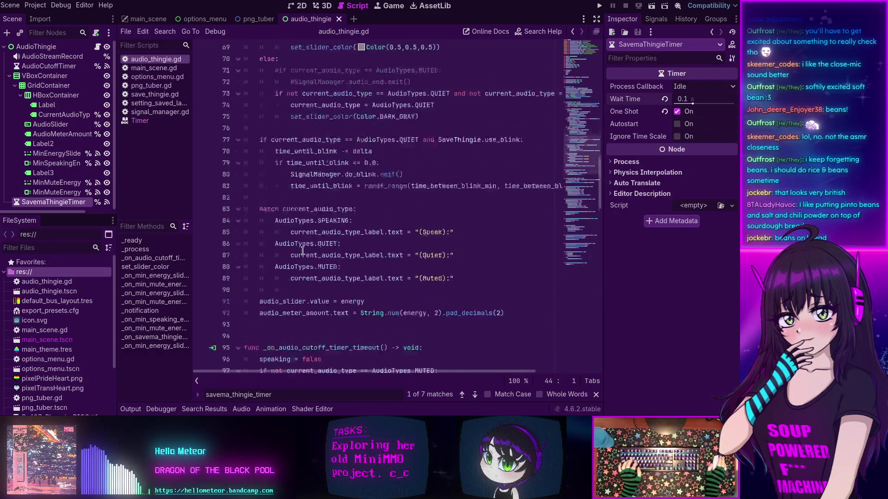
pyautogui.scroll(-7, 298, 250)
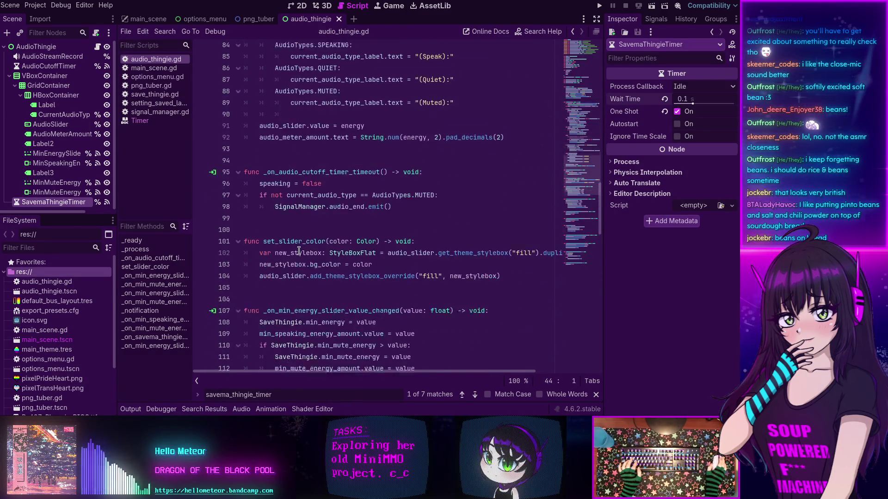
pyautogui.scroll(10, 299, 250)
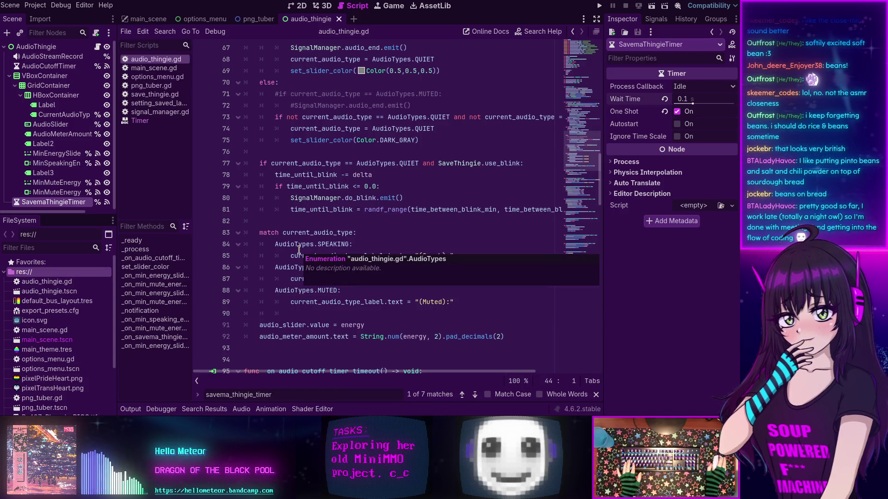
pyautogui.scroll(5, 299, 251)
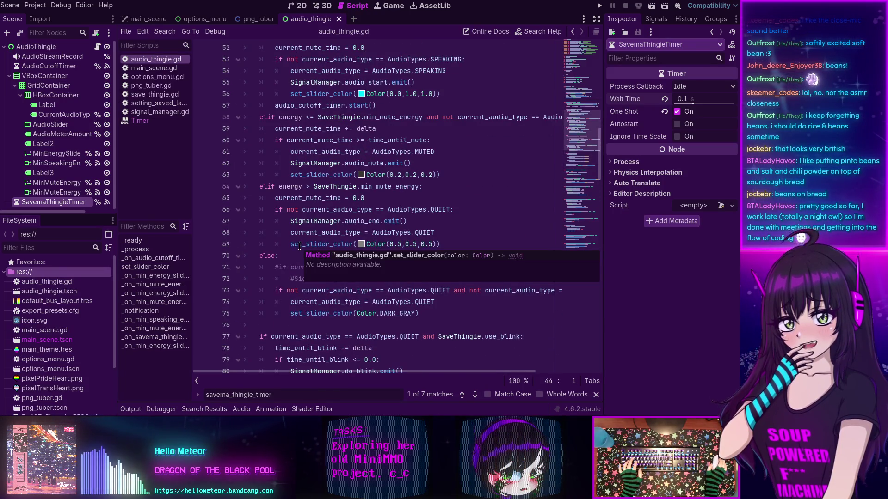
pyautogui.scroll(5, 299, 246)
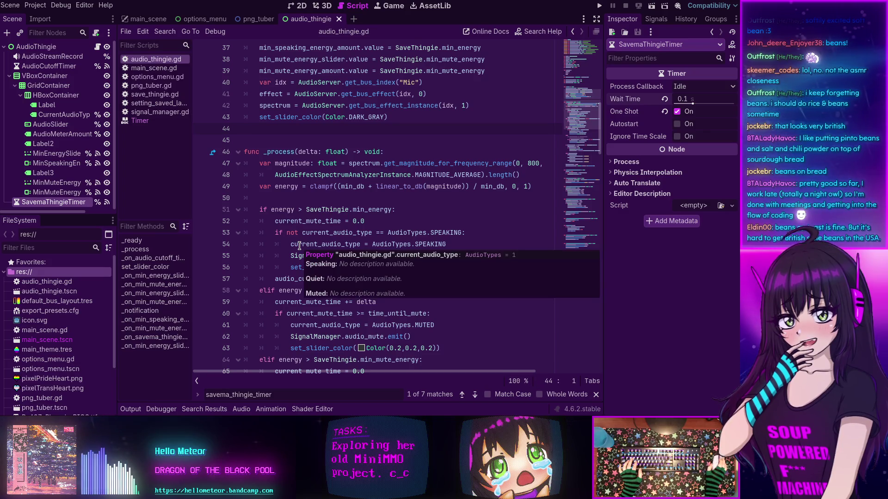
pyautogui.scroll(1, 301, 245)
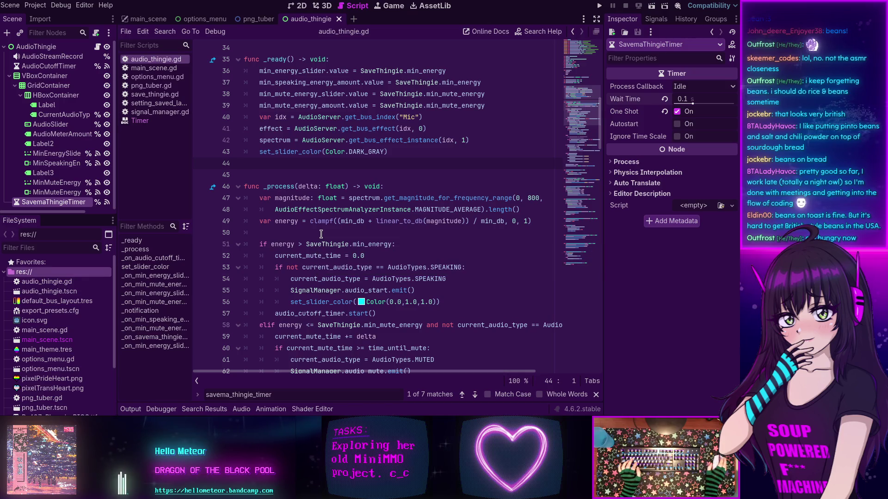
pyautogui.scroll(3, 321, 234)
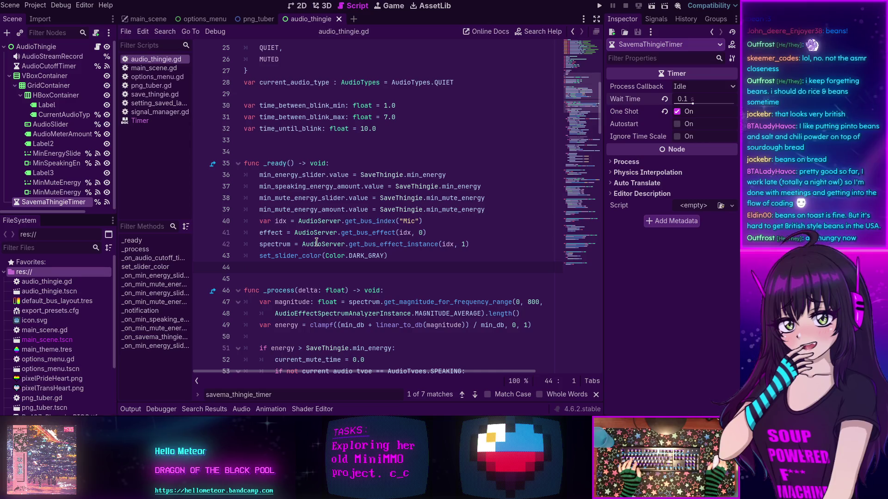
pyautogui.scroll(-2, 318, 240)
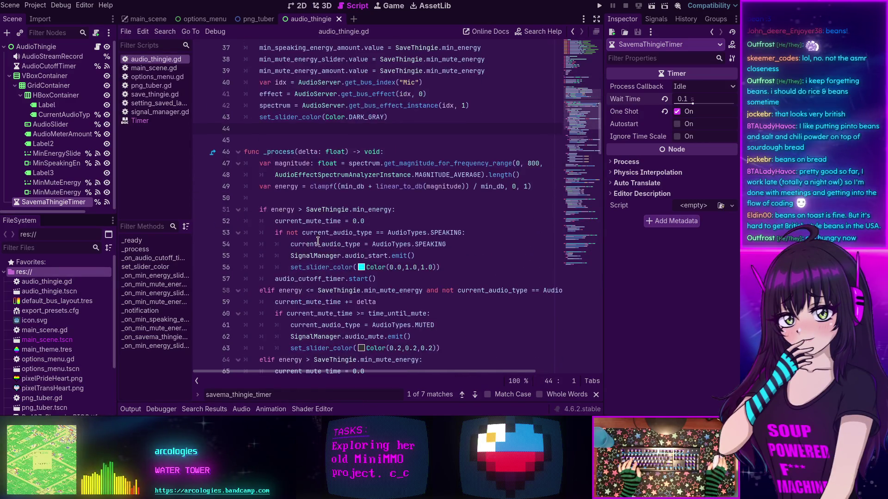
pyautogui.scroll(2, 317, 241)
pyautogui.scroll(-4, 305, 213)
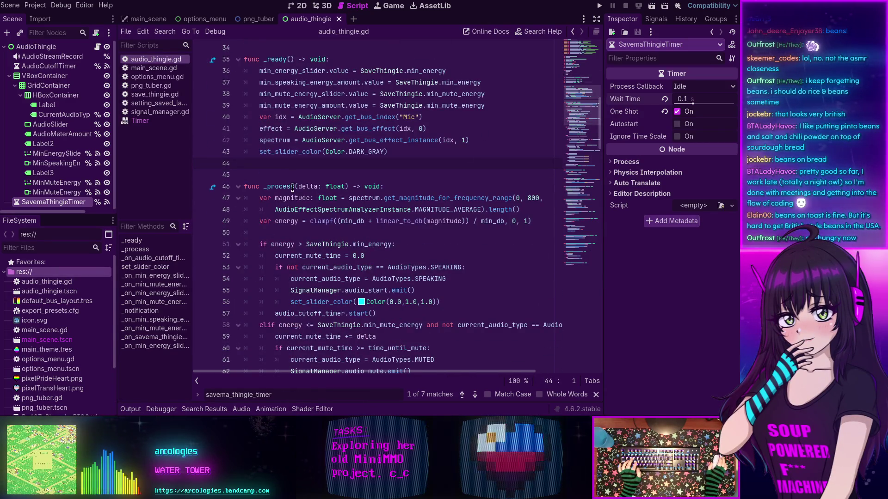
pyautogui.scroll(-2, 292, 187)
# Select savemadata on line 159 and run a project-wide Find in Files for it.
pyautogui.moveTo(582, 120)
pyautogui.mouseDown()
pyautogui.moveTo(601, 139)
pyautogui.moveTo(578, 254)
pyautogui.mouseUp()
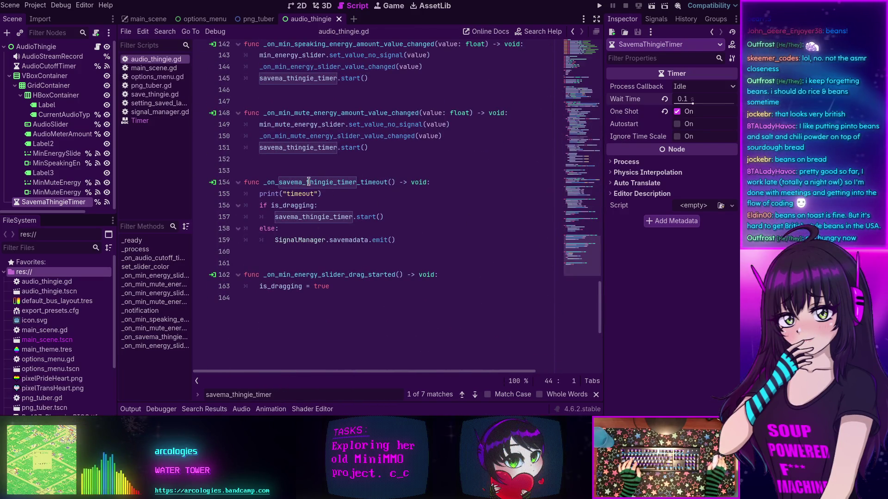
pyautogui.scroll(3, 308, 182)
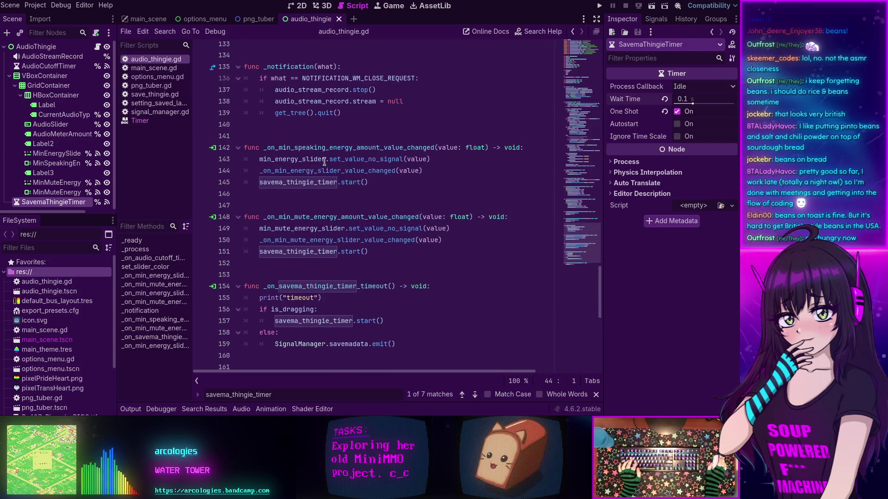
pyautogui.scroll(-2, 324, 161)
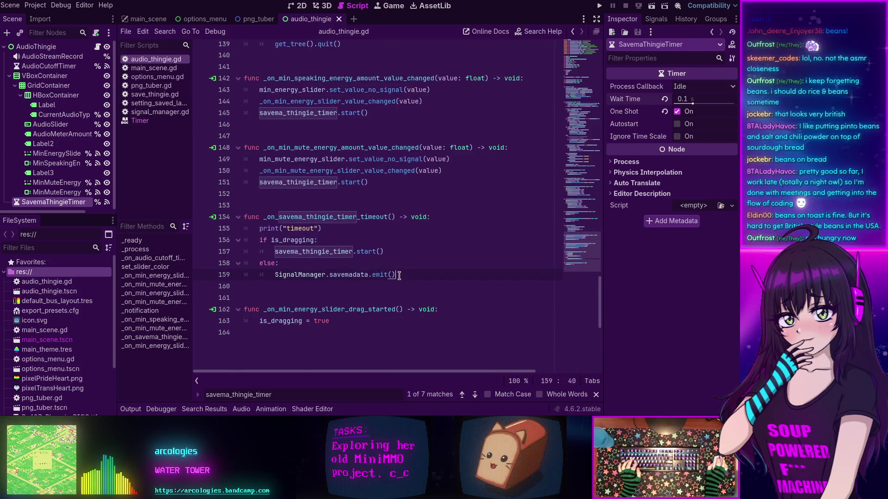
pyautogui.moveTo(275, 276); pyautogui.dragTo(367, 280)
pyautogui.doubleClick(365, 279)
pyautogui.hotkey('ctrl', 'shift', 'f')
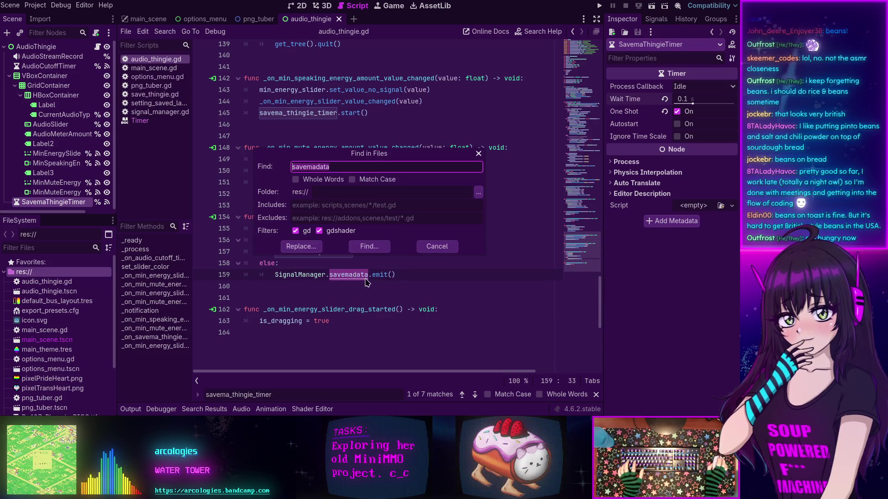
pyautogui.press('Return')
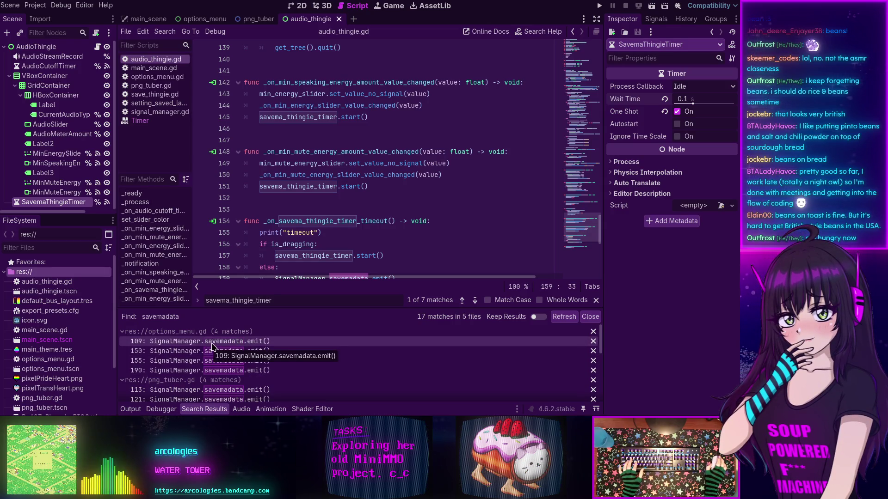
# Review the savemadata emits in options_menu.gd at lines 109, 150, 155 and 190.
pyautogui.click(211, 345)
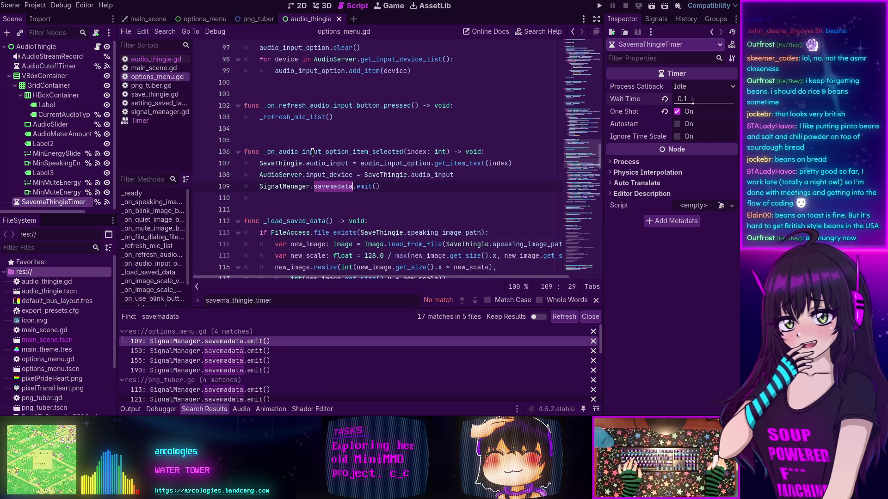
pyautogui.click(208, 351)
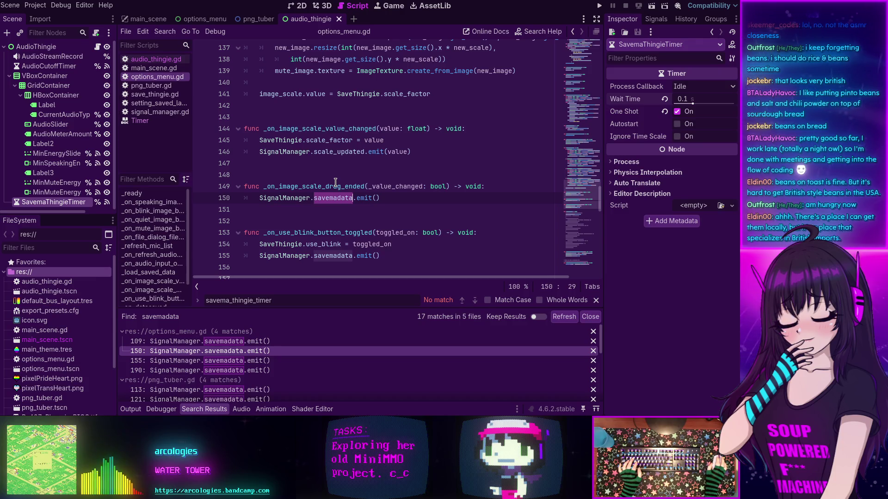
pyautogui.moveTo(323, 193)
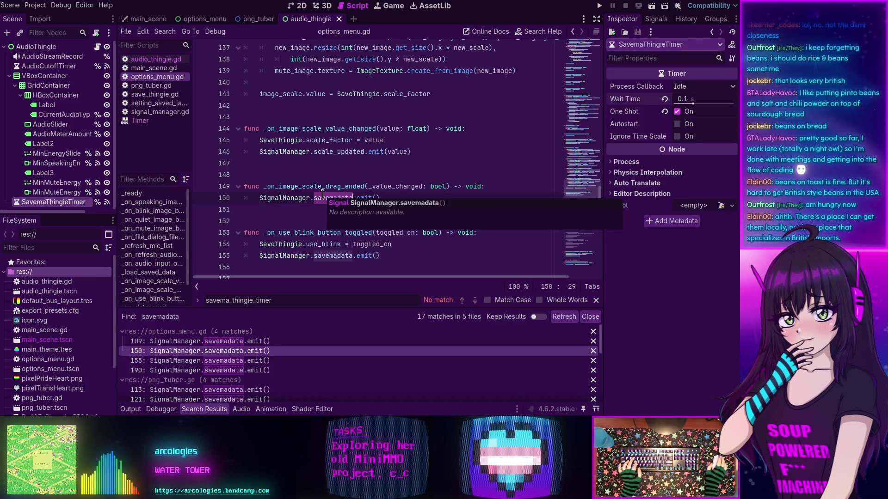
pyautogui.click(209, 362)
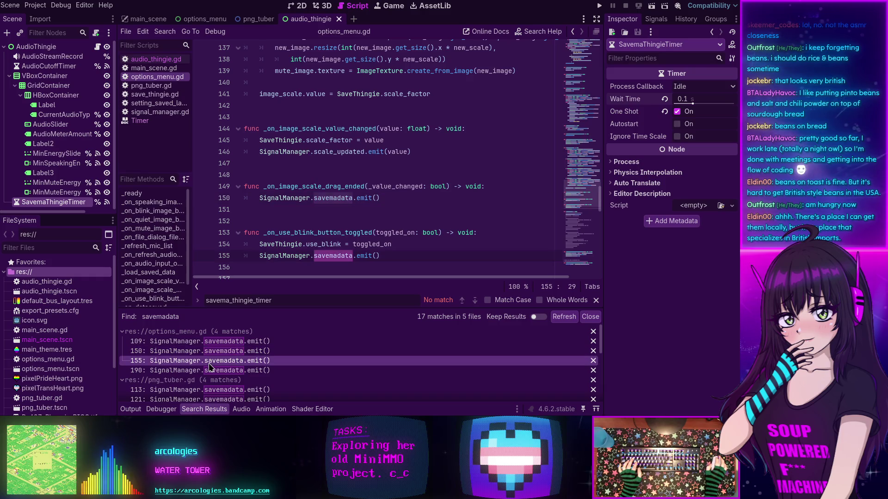
pyautogui.scroll(-1, 370, 216)
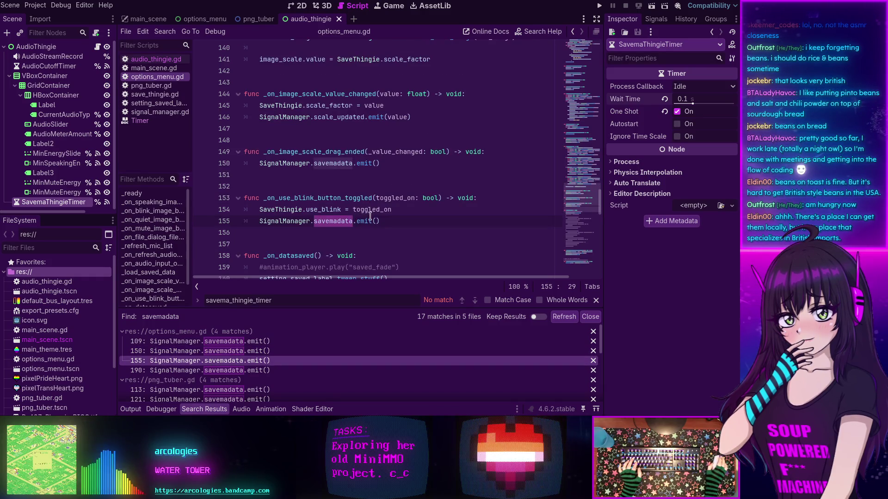
pyautogui.click(210, 371)
pyautogui.scroll(-2, 333, 206)
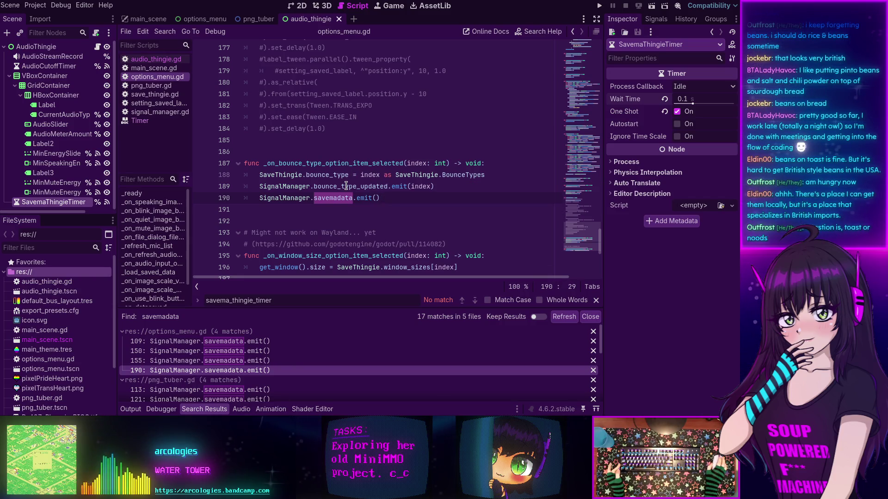
pyautogui.scroll(-1, 202, 377)
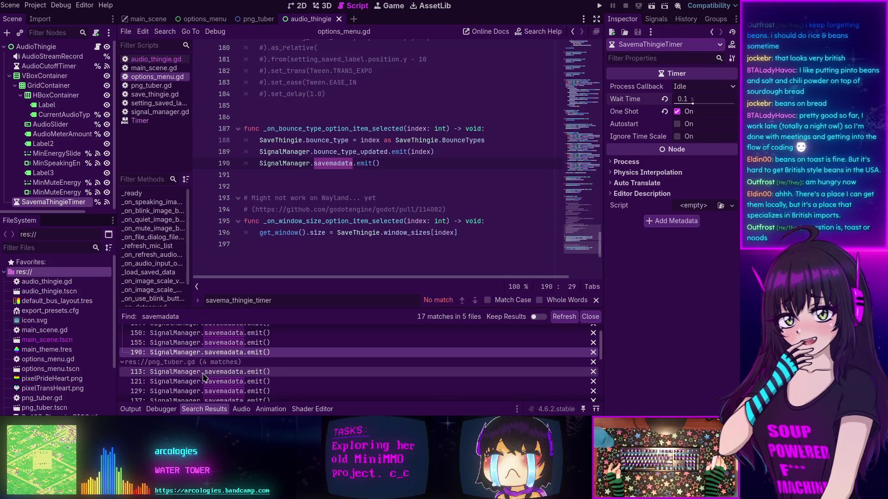
# Check png_tuber.gd's emits at lines 113 and 121, then return to audio_thingie.gd line 159.
pyautogui.click(202, 372)
pyautogui.scroll(-7, 258, 226)
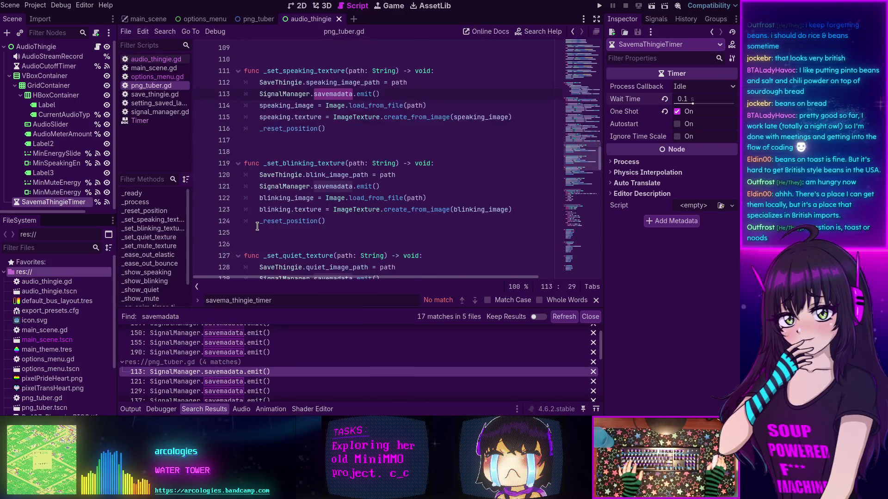
pyautogui.scroll(-20, 258, 226)
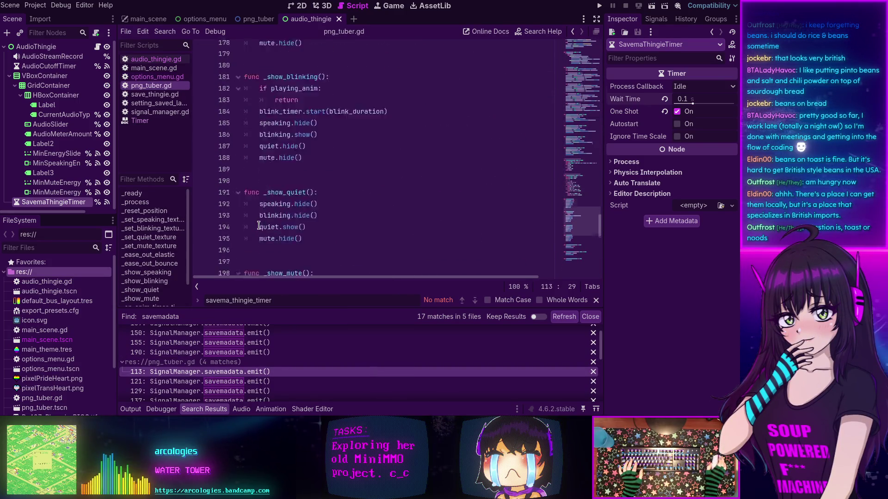
pyautogui.scroll(-3, 259, 225)
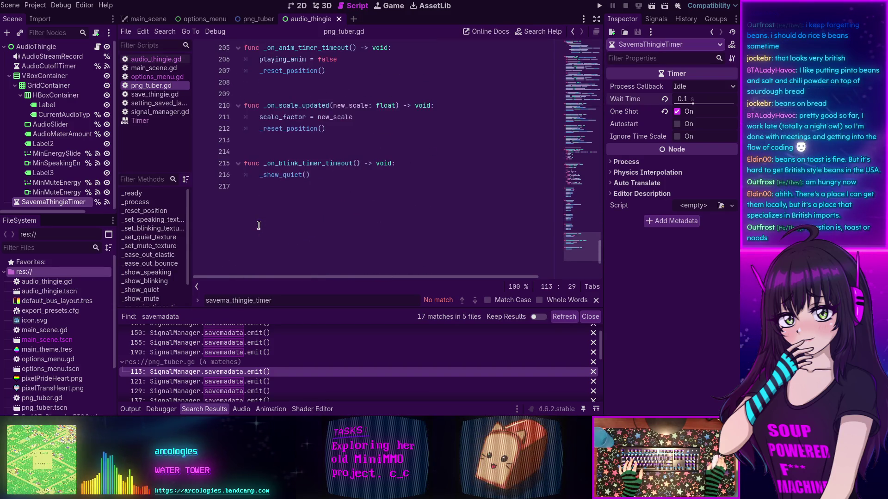
pyautogui.click(218, 381)
pyautogui.scroll(-2, 219, 384)
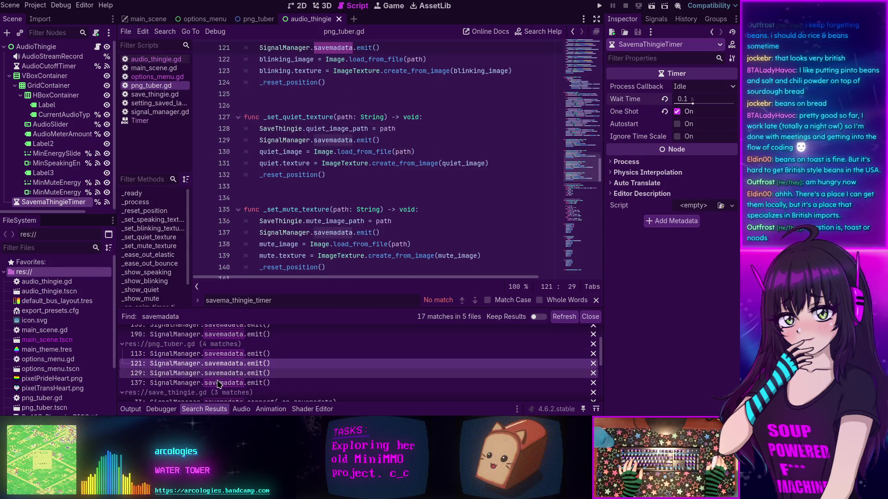
pyautogui.scroll(-5, 218, 383)
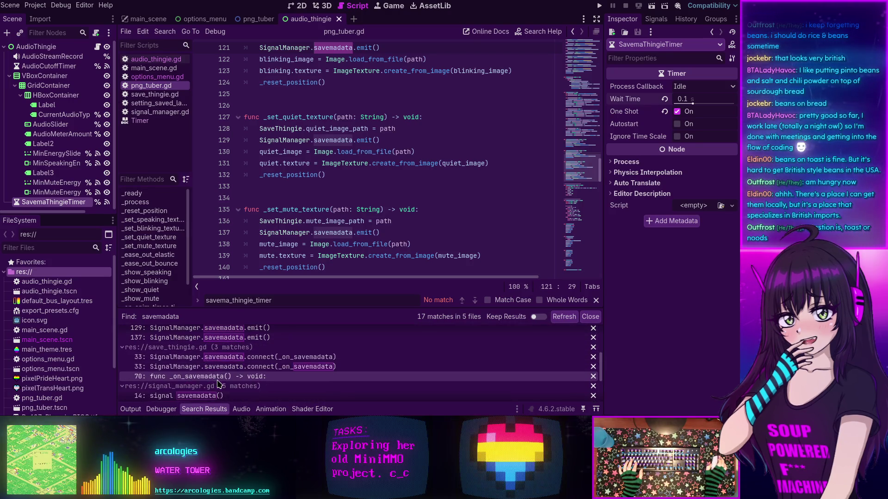
pyautogui.scroll(-4, 217, 386)
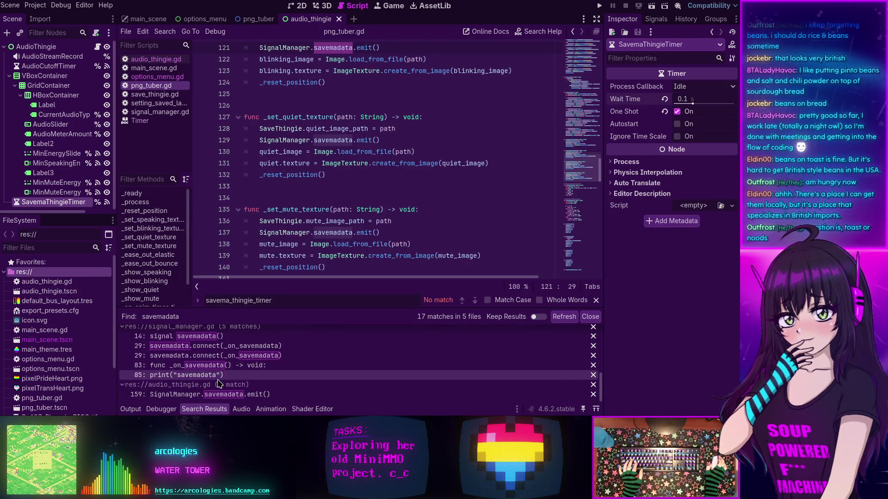
pyautogui.click(213, 395)
pyautogui.scroll(-3, 291, 217)
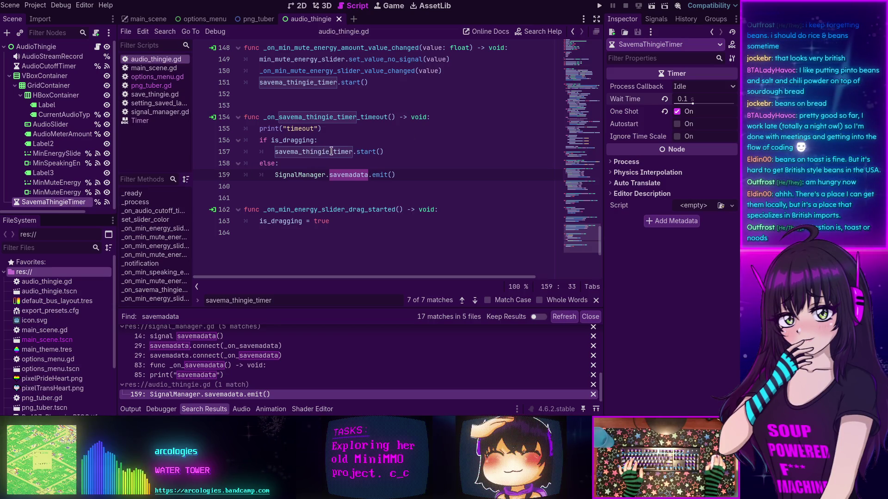
# Turn on SavemaThingieTimer's Autostart, test-run the project, then stop it with F8.
pyautogui.moveTo(620, 127)
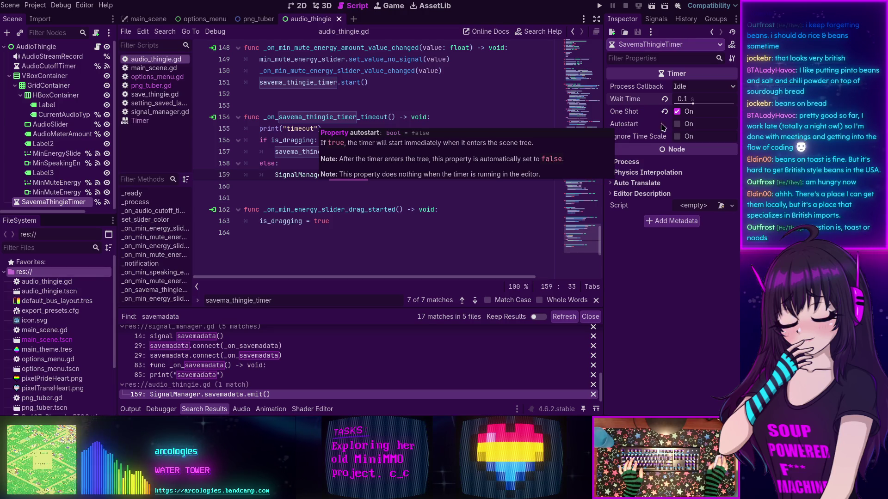
pyautogui.click(678, 124)
pyautogui.click(600, 6)
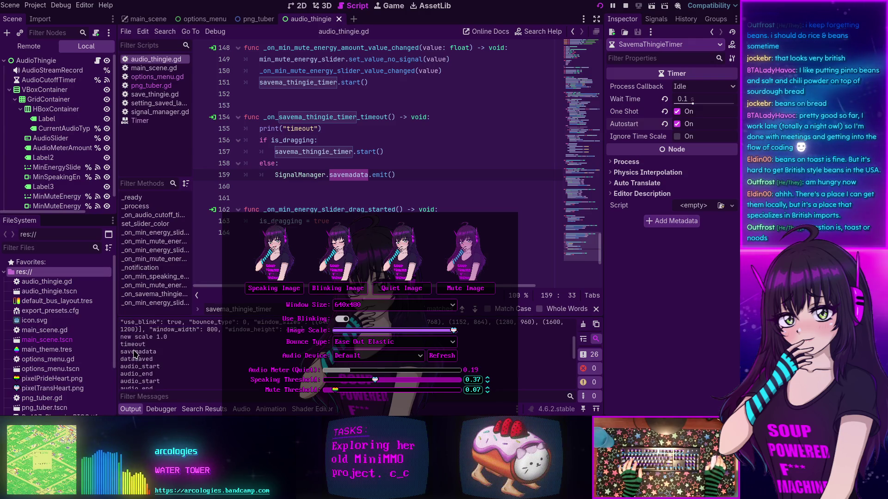
pyautogui.scroll(3, 134, 354)
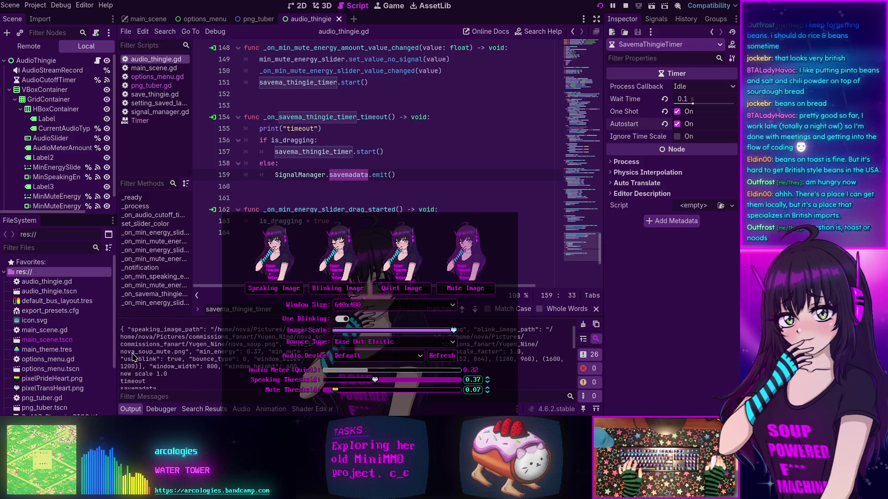
pyautogui.scroll(-5, 133, 360)
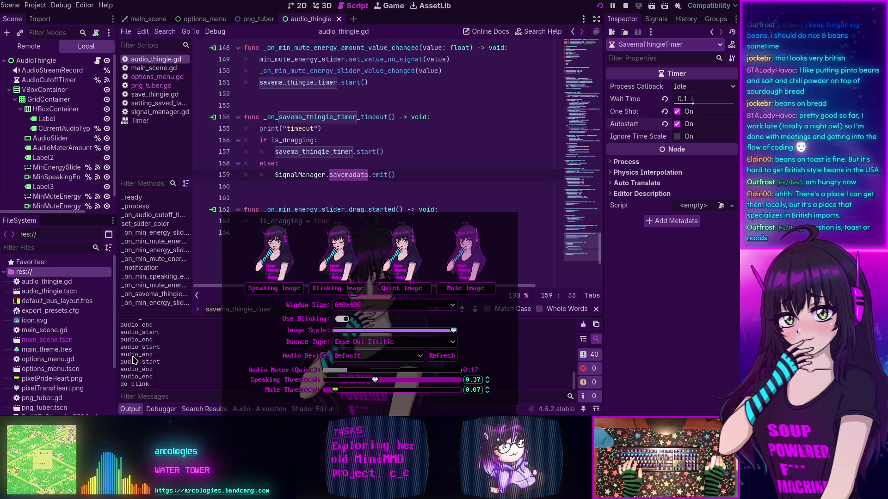
pyautogui.press('F8')
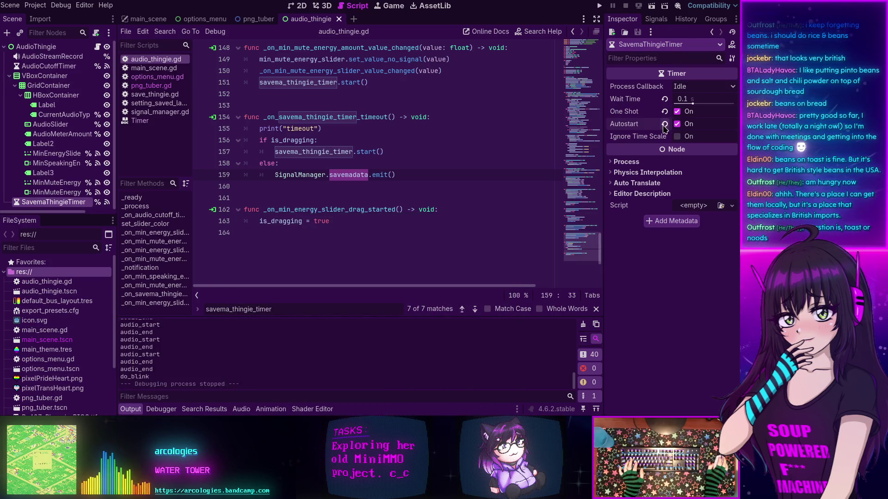
# Switch Autostart back off and add a breakpoint on line 155's print("timeout").
pyautogui.click(665, 125)
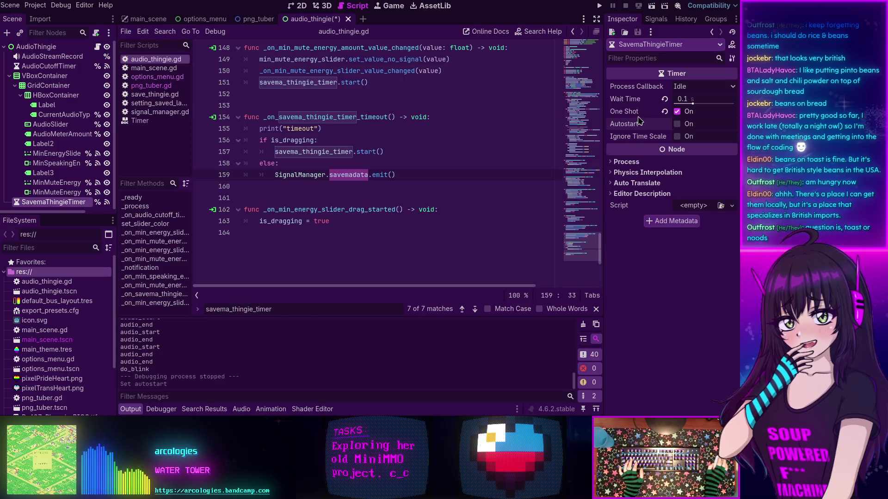
pyautogui.moveTo(628, 125)
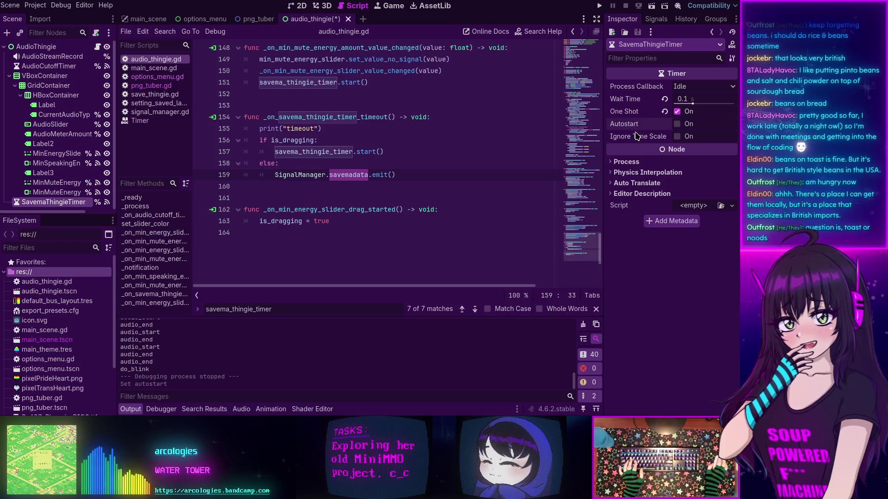
pyautogui.click(203, 130)
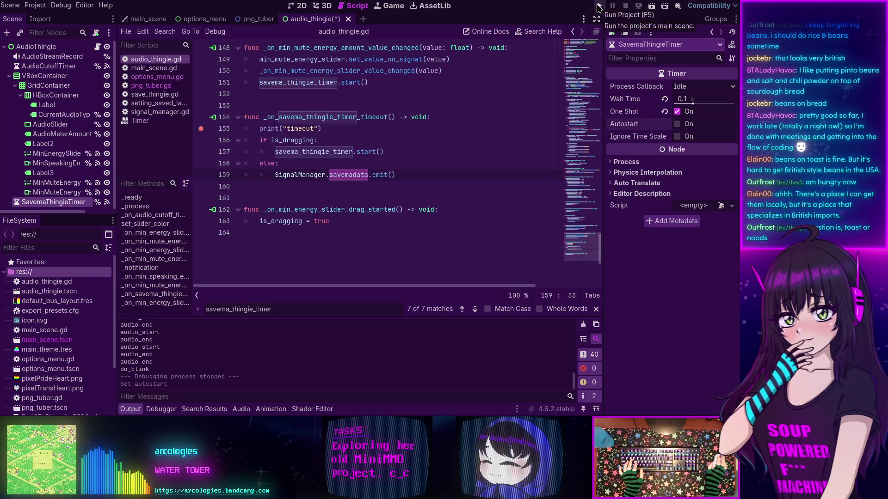
# Run the project to the line 155 breakpoint and open the Remote scene tree under MainScene.
pyautogui.click(599, 7)
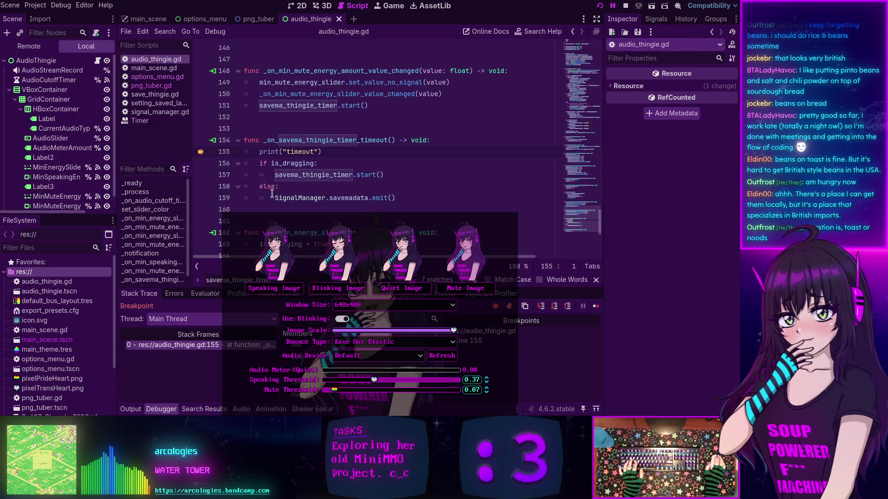
pyautogui.moveTo(337, 237)
pyautogui.mouseDown()
pyautogui.moveTo(316, 303)
pyautogui.moveTo(323, 273)
pyautogui.moveTo(461, 311)
pyautogui.moveTo(887, 311)
pyautogui.mouseUp()
pyautogui.click(28, 46)
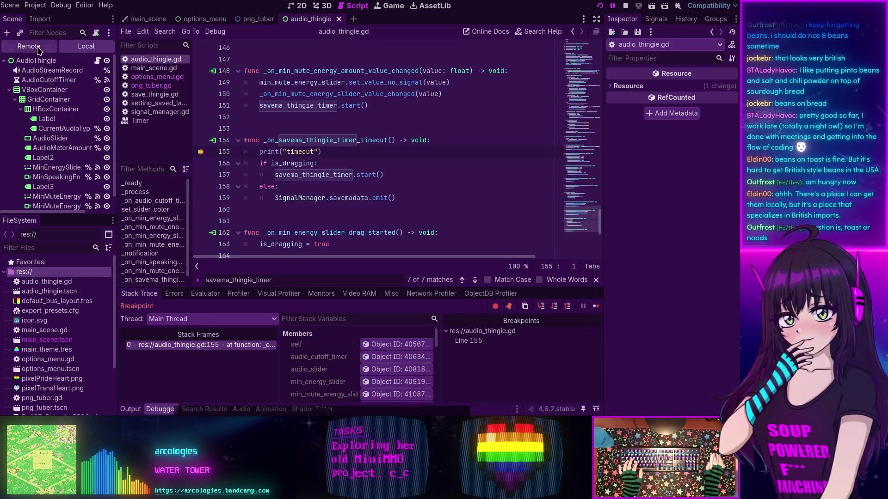
pyautogui.click(10, 90)
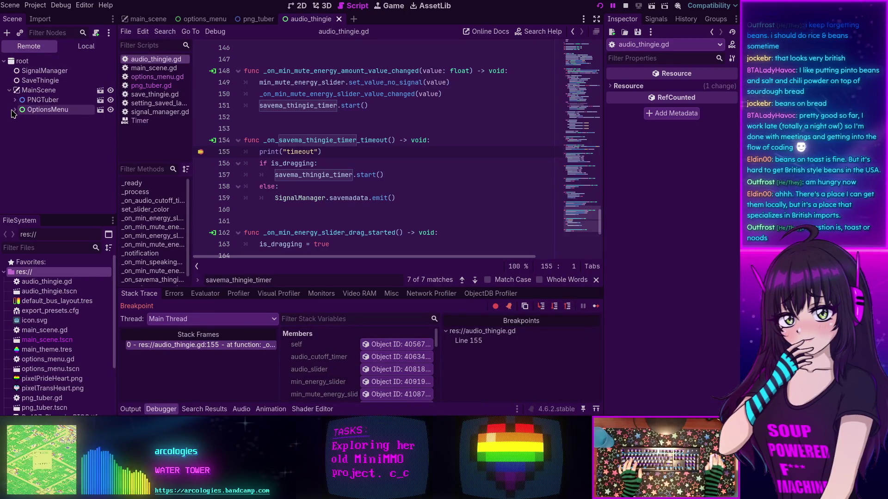
pyautogui.click(15, 99)
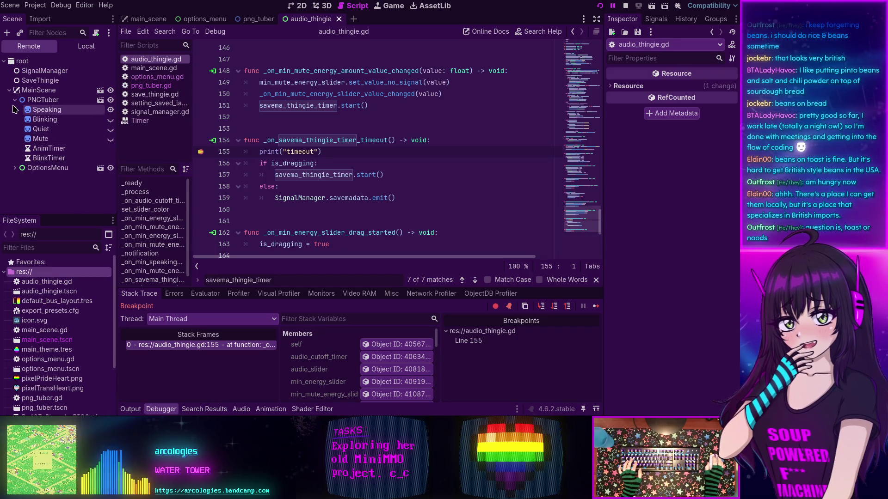
pyautogui.click(16, 100)
# Expand OptionsMenu down to AudioThingie and inspect the live SavemaThingieTimer's Wait Time and One Shot.
pyautogui.click(16, 110)
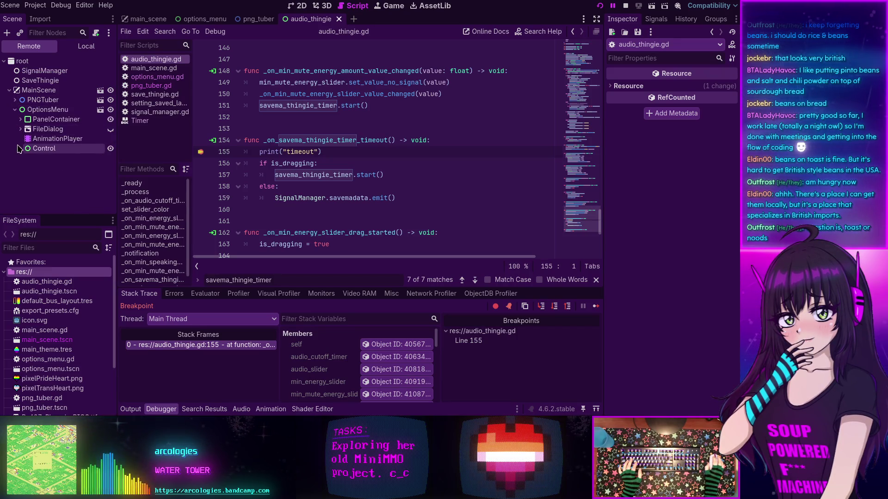
pyautogui.click(20, 148)
pyautogui.click(20, 119)
pyautogui.click(26, 128)
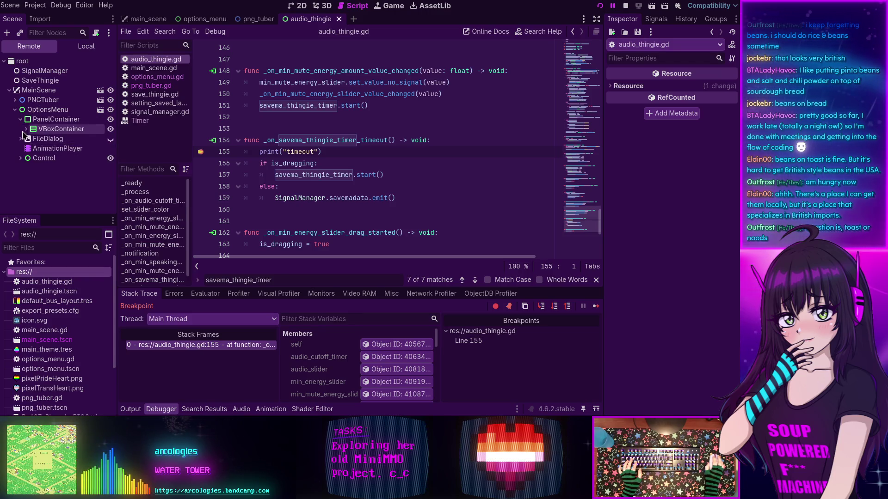
pyautogui.click(32, 158)
pyautogui.click(69, 197)
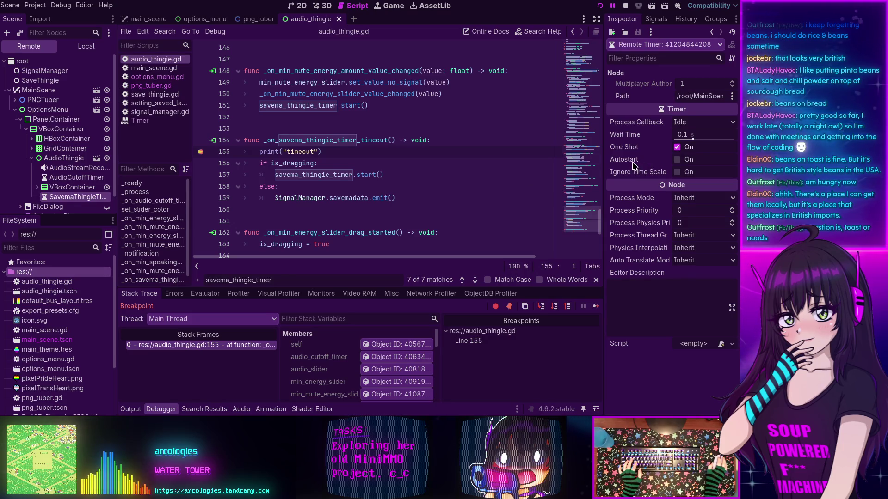
pyautogui.moveTo(634, 165)
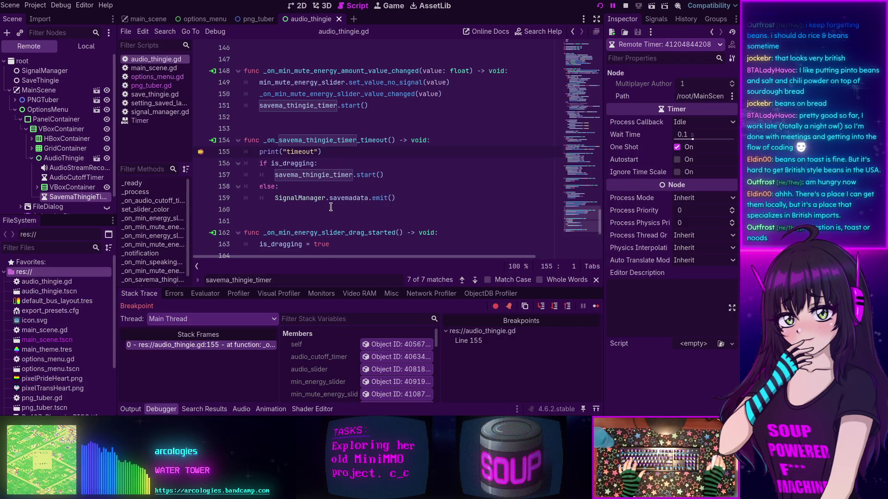
pyautogui.scroll(-1, 329, 197)
pyautogui.scroll(2, 328, 198)
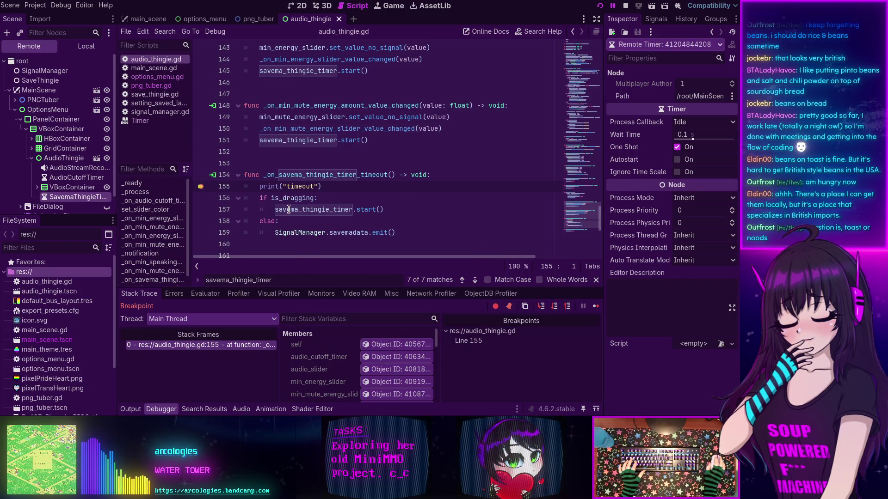
pyautogui.moveTo(289, 210)
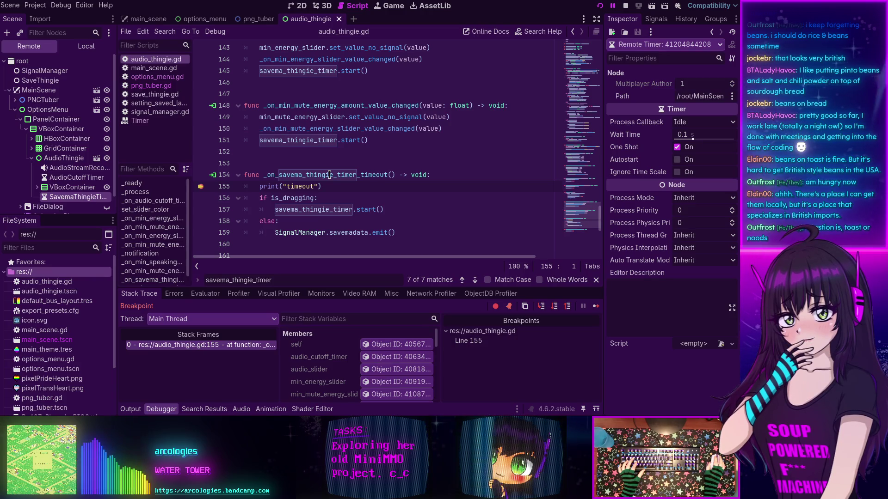
pyautogui.scroll(1, 331, 175)
pyautogui.scroll(1, 331, 175)
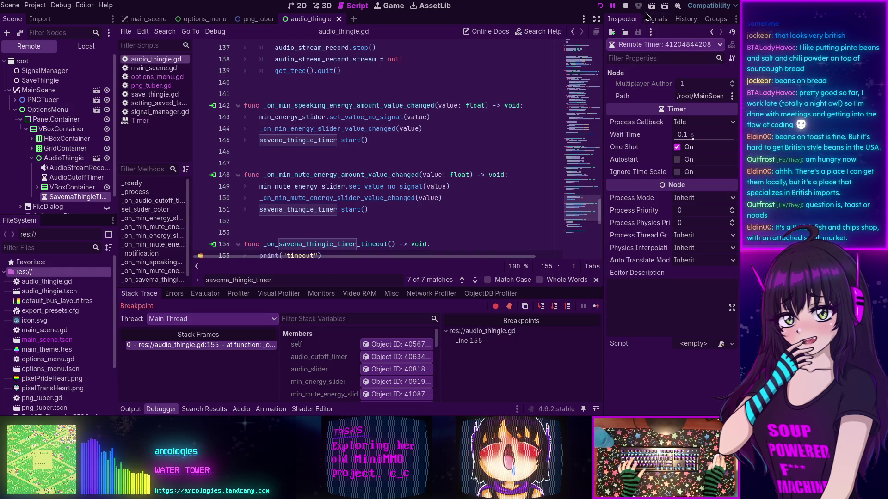
# Stop the game and inspect MinSpeakingEnergyAmount's value_changed signal connection in the Node dock.
pyautogui.press('F8')
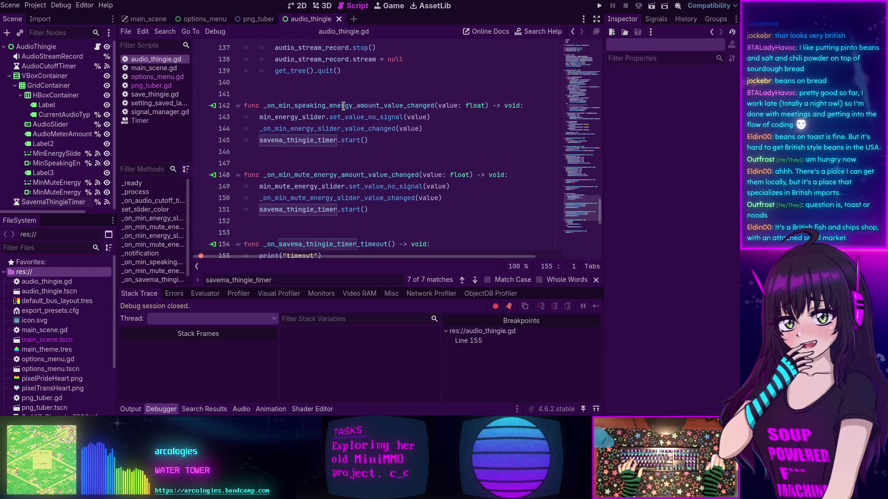
pyautogui.click(344, 106)
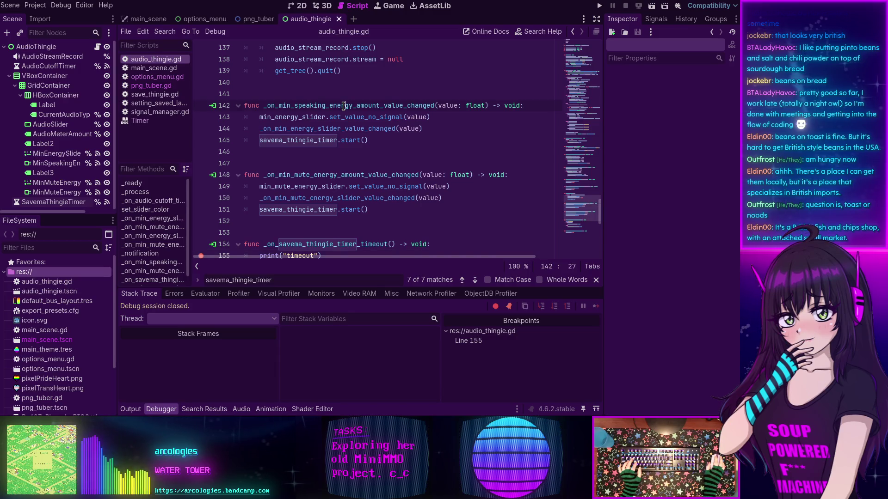
pyautogui.click(54, 164)
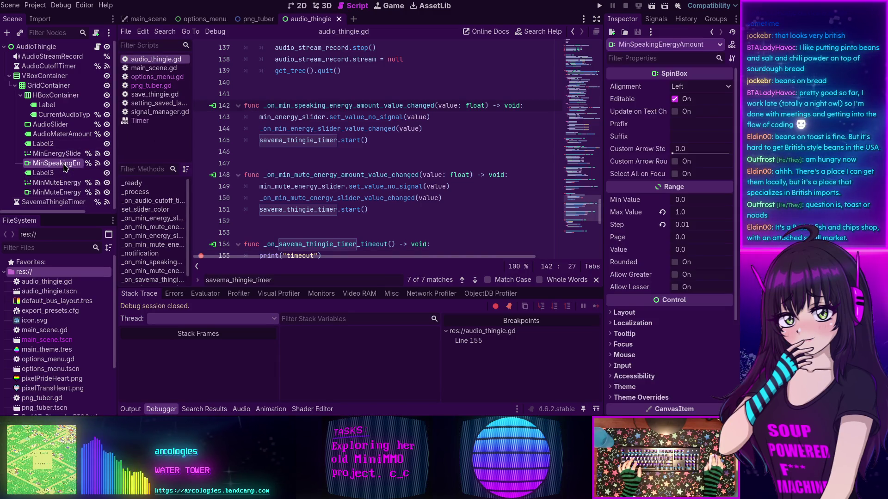
pyautogui.click(656, 19)
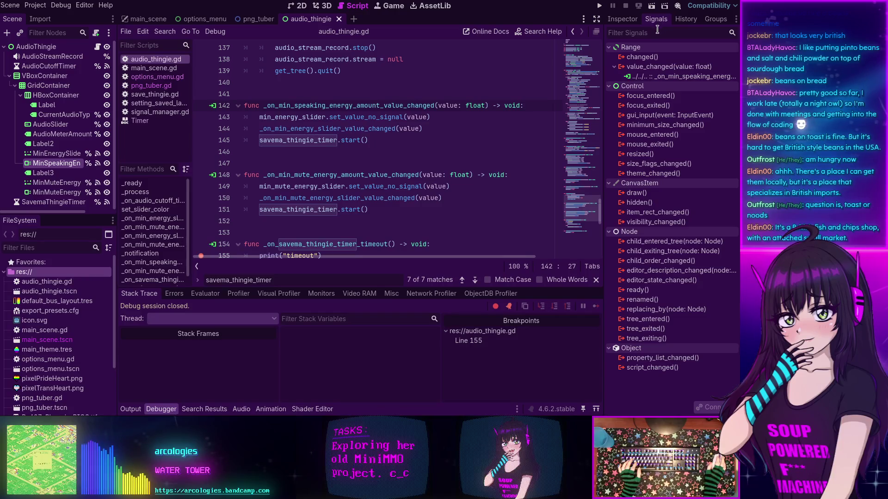
pyautogui.moveTo(645, 72)
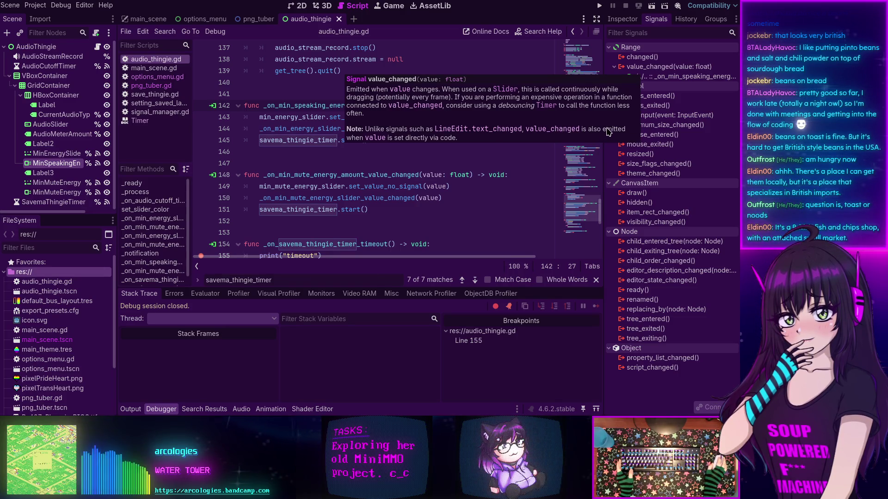
pyautogui.click(318, 175)
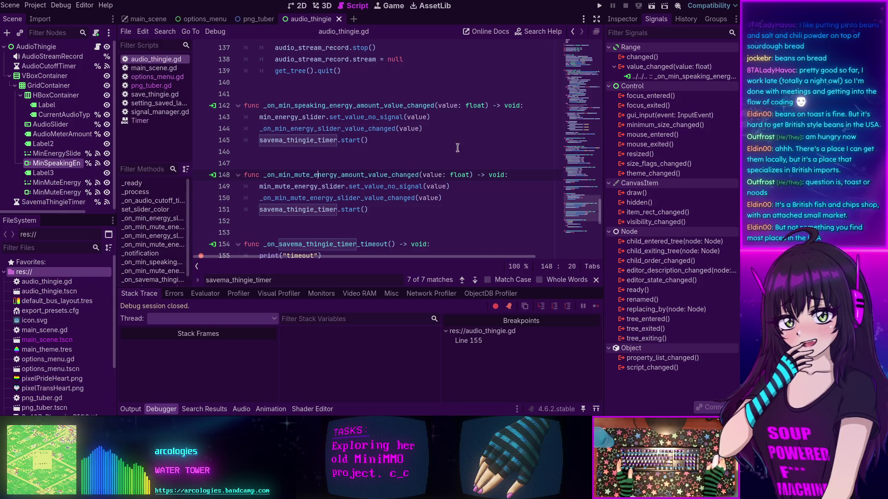
pyautogui.moveTo(570, 205); pyautogui.dragTo(570, 51)
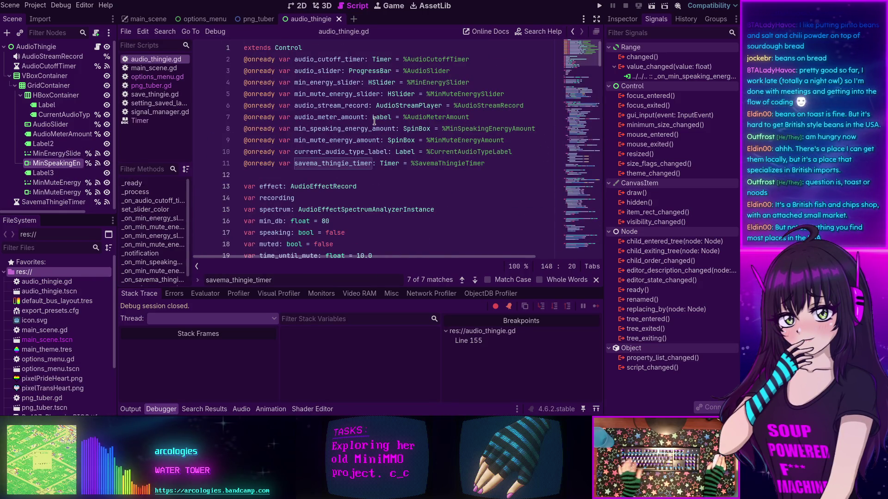
# Scroll audio_thingie.gd to func _ready() and collapse the Debugger panel for a taller code view.
pyautogui.scroll(-4, 375, 120)
pyautogui.scroll(-7, 375, 120)
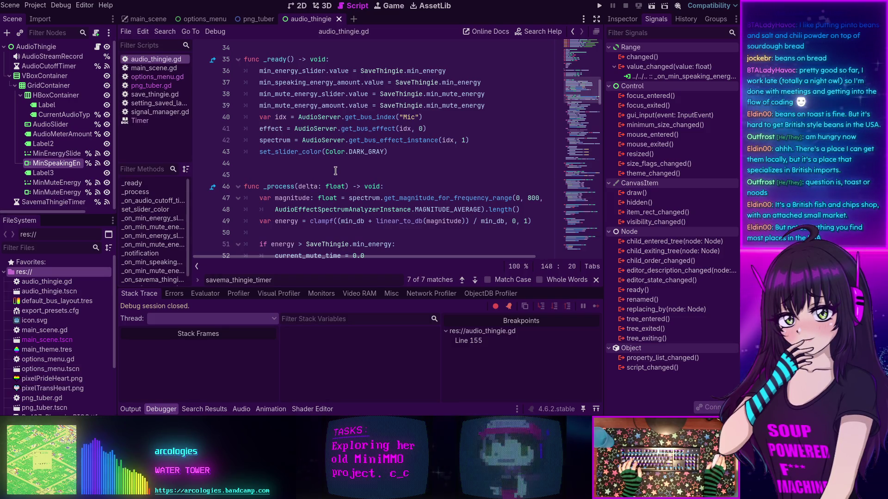
pyautogui.scroll(-2, 335, 171)
pyautogui.scroll(3, 336, 171)
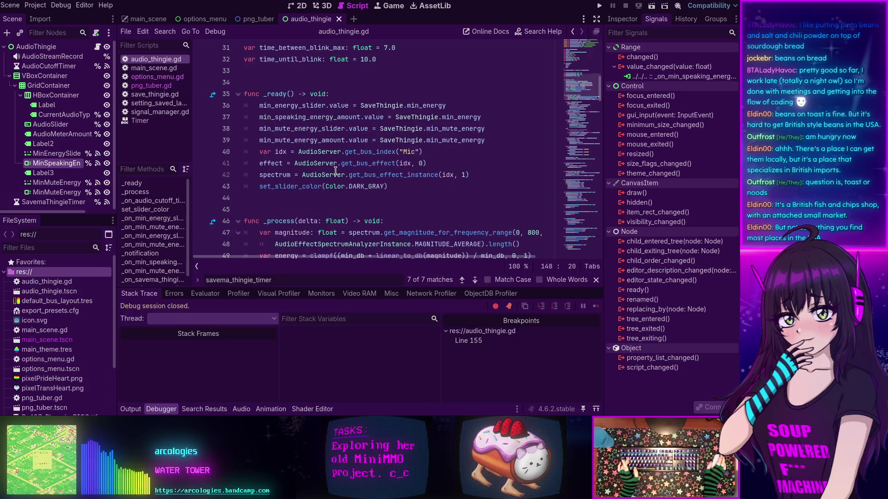
pyautogui.click(161, 410)
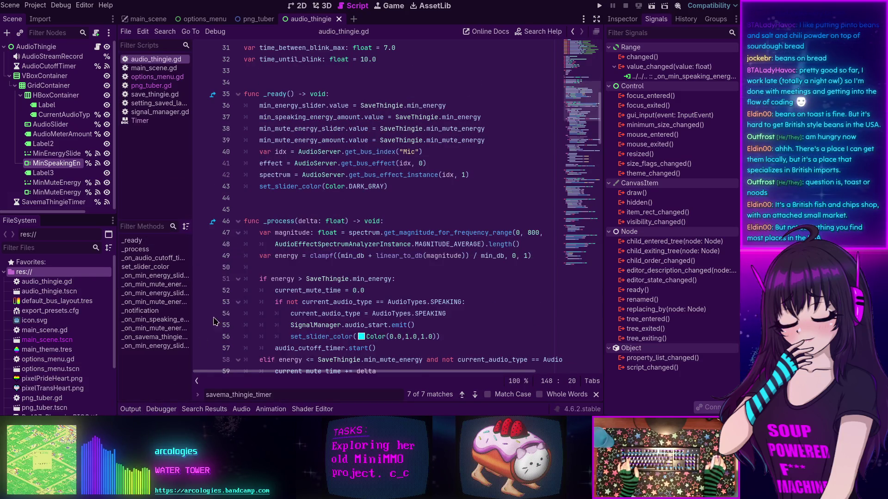